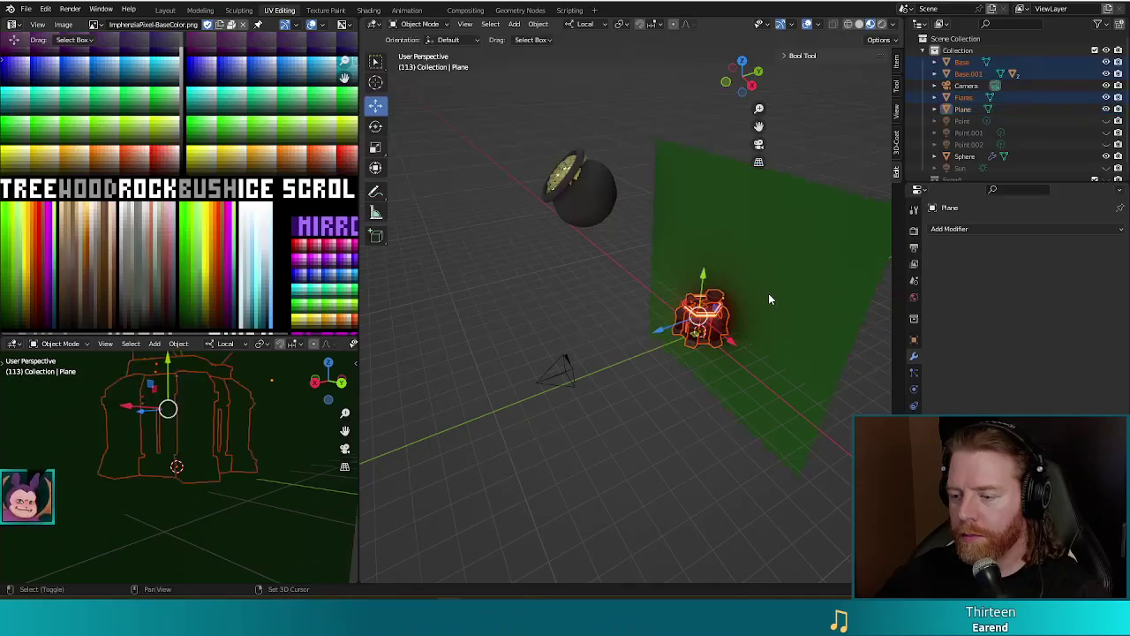
shift+click(768, 295)
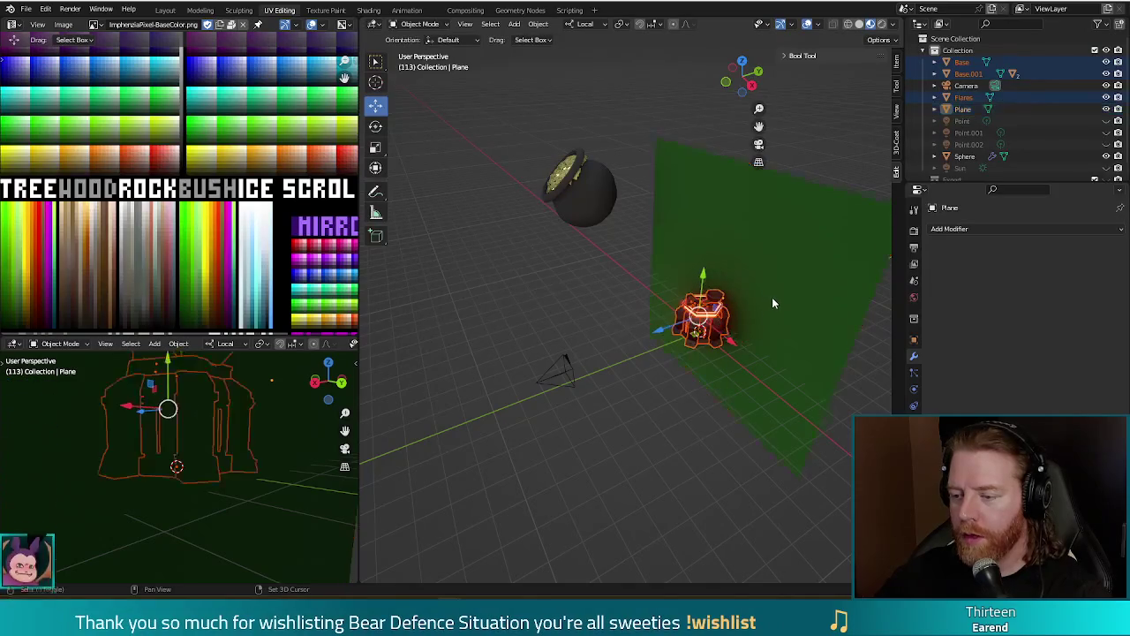
Select the Flares and Base objects in turn, orbiting around the crate to inspect them.
click(720, 326)
middle_drag(652, 395, 679, 380)
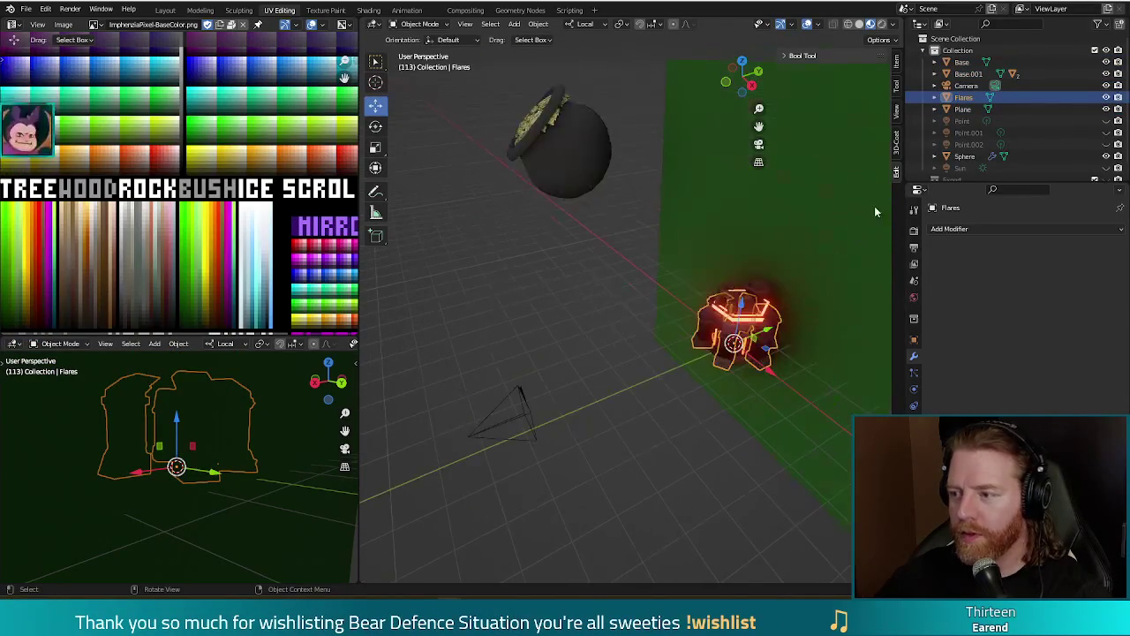
shift+click(962, 64)
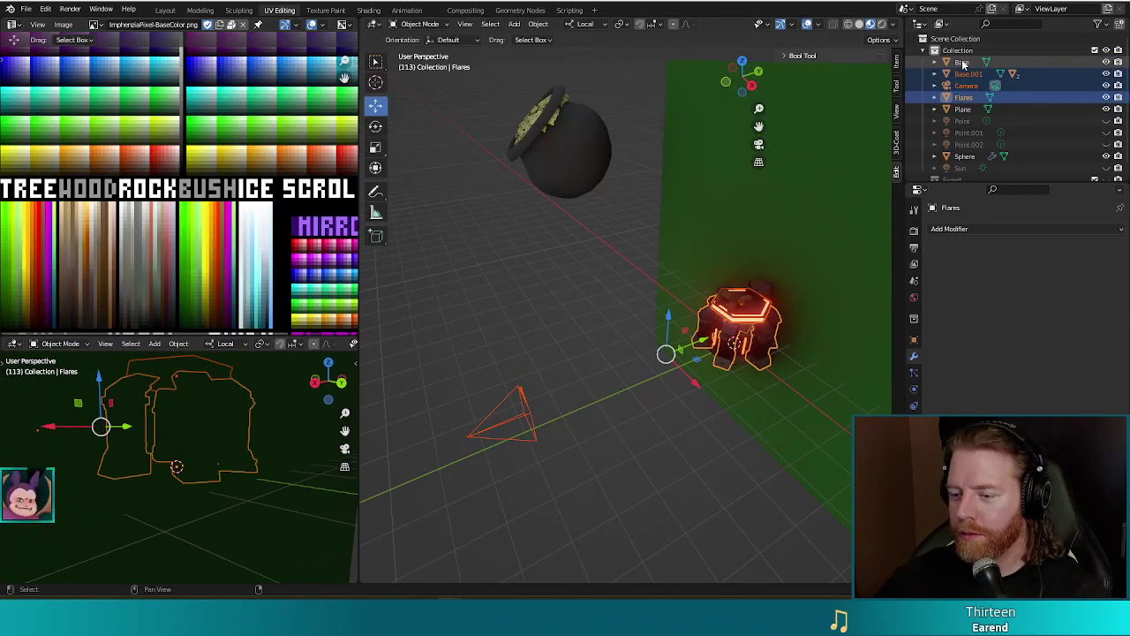
click(965, 97)
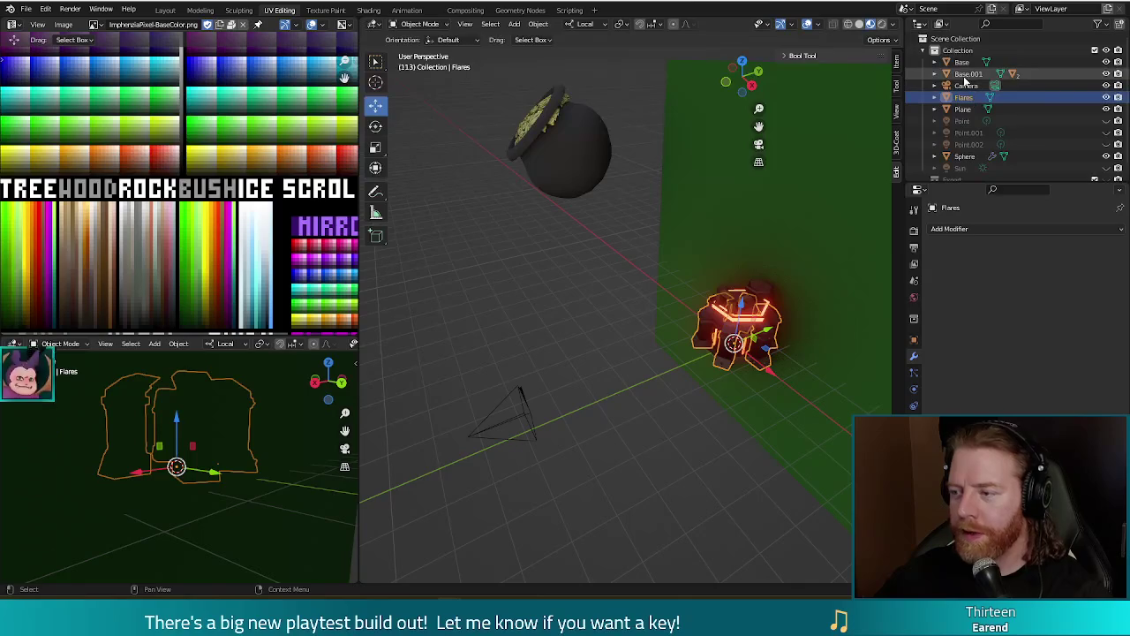
ctrl+click(962, 63)
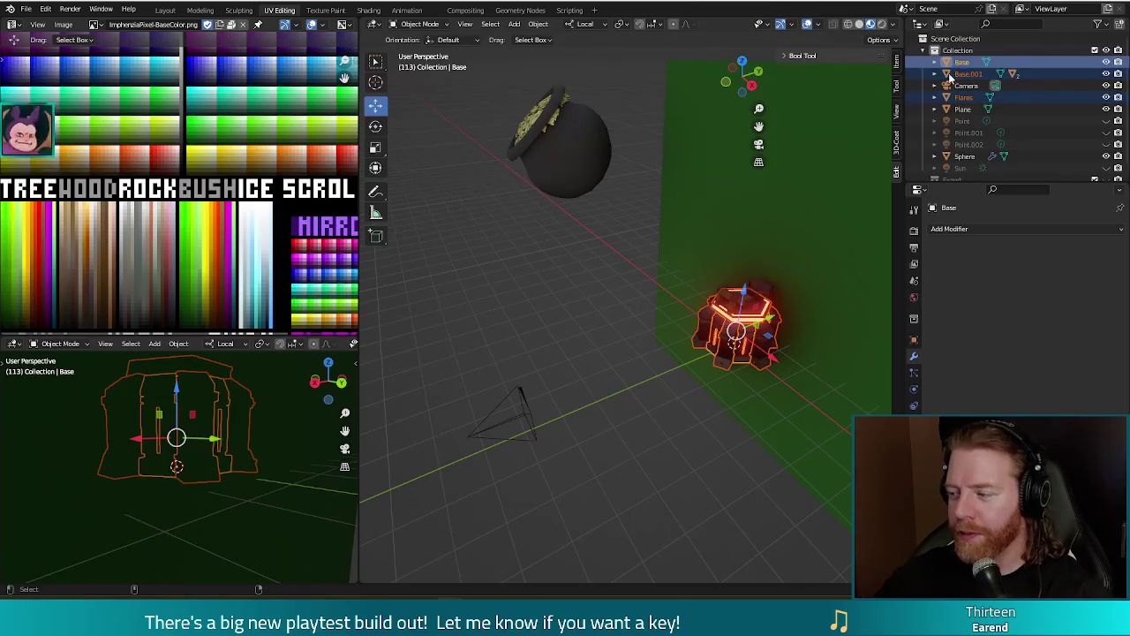
middle_drag(625, 347, 634, 336)
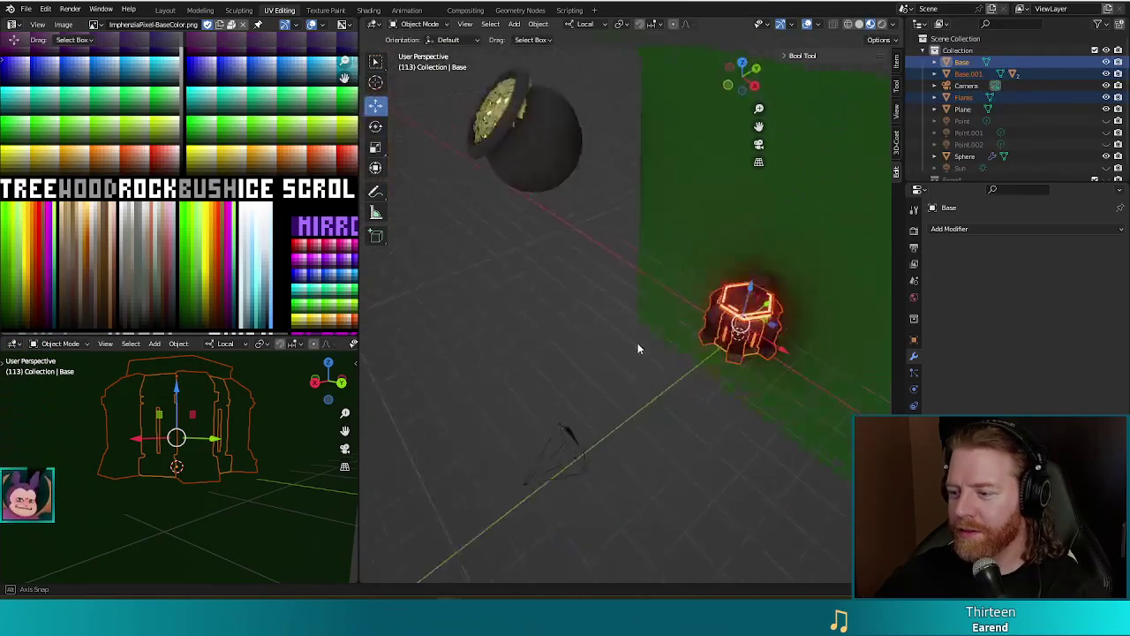
scroll(988, 102, down, 1)
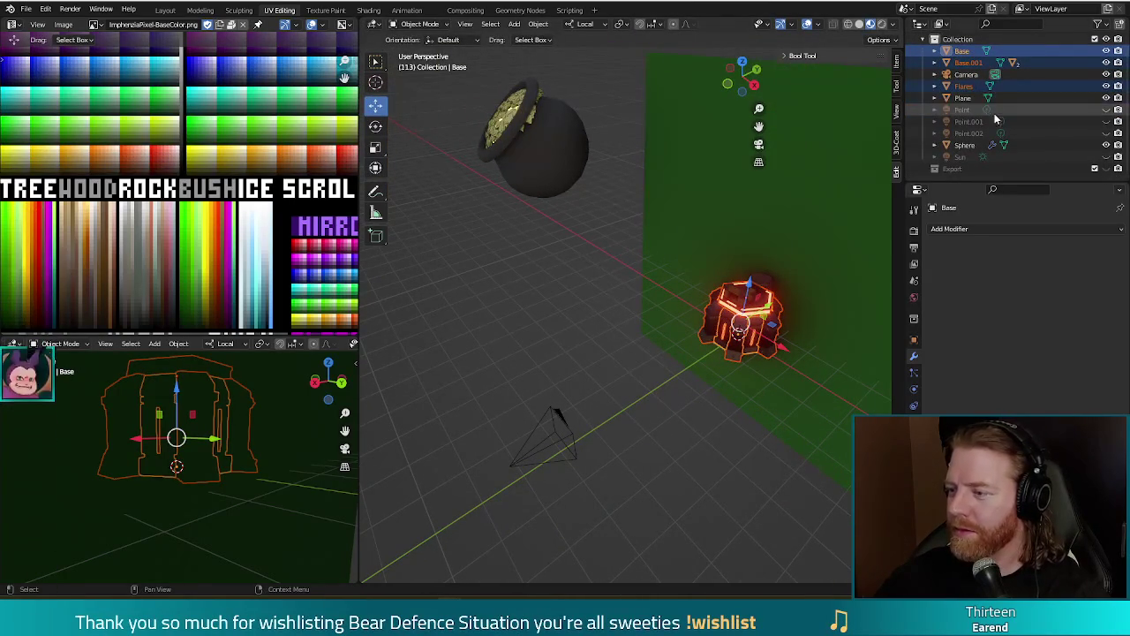
Inspect the pot-shaped Sphere and the Arm piece on top of the crate.
click(964, 145)
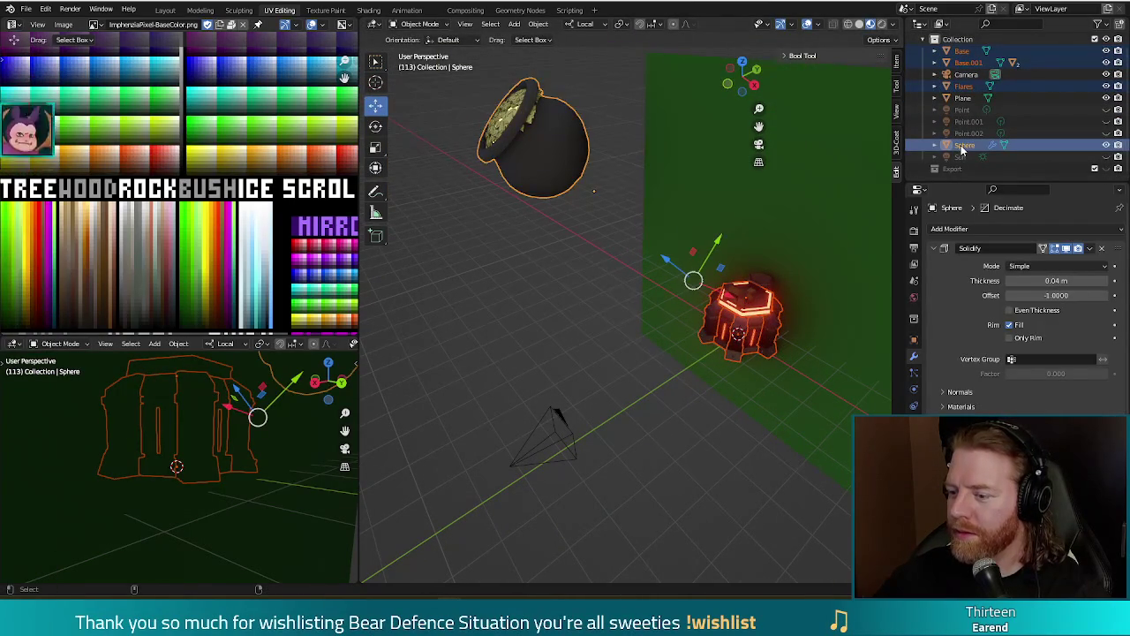
ctrl+click(962, 147)
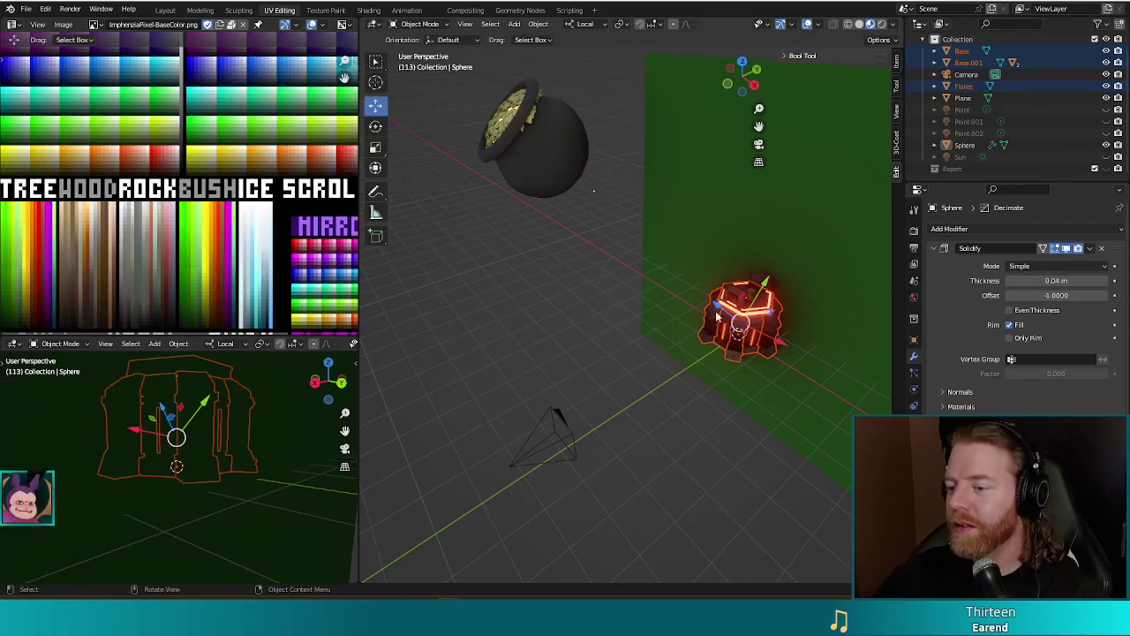
click(761, 283)
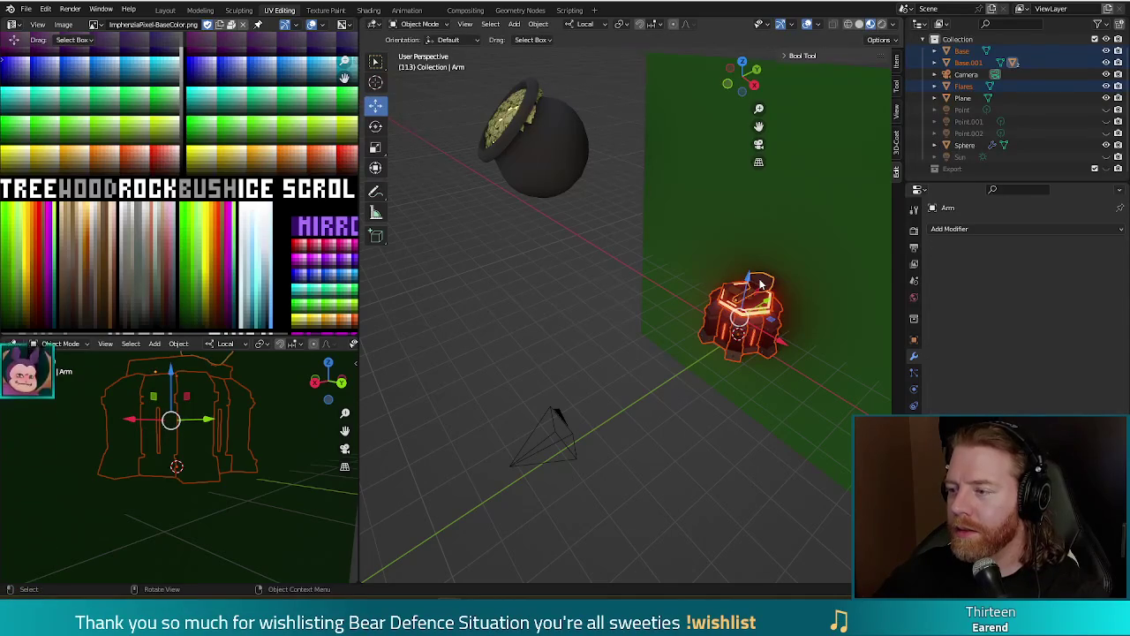
scroll(978, 116, up, 1)
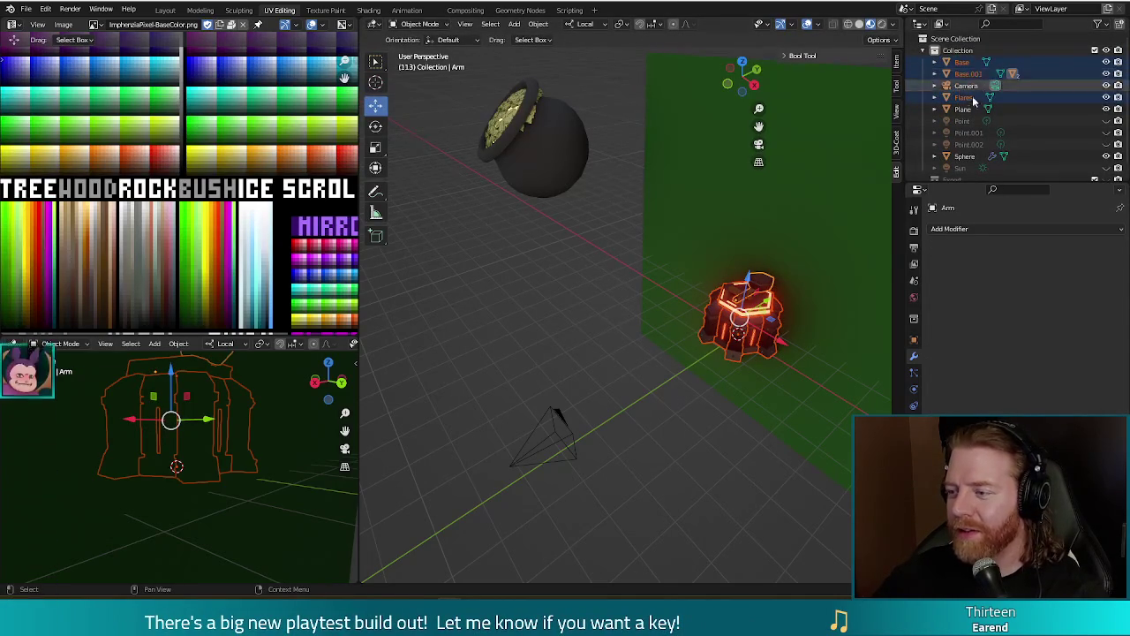
mouse_move(623, 347)
middle_down()
mouse_move(648, 383)
mouse_move(613, 360)
mouse_move(635, 376)
middle_up()
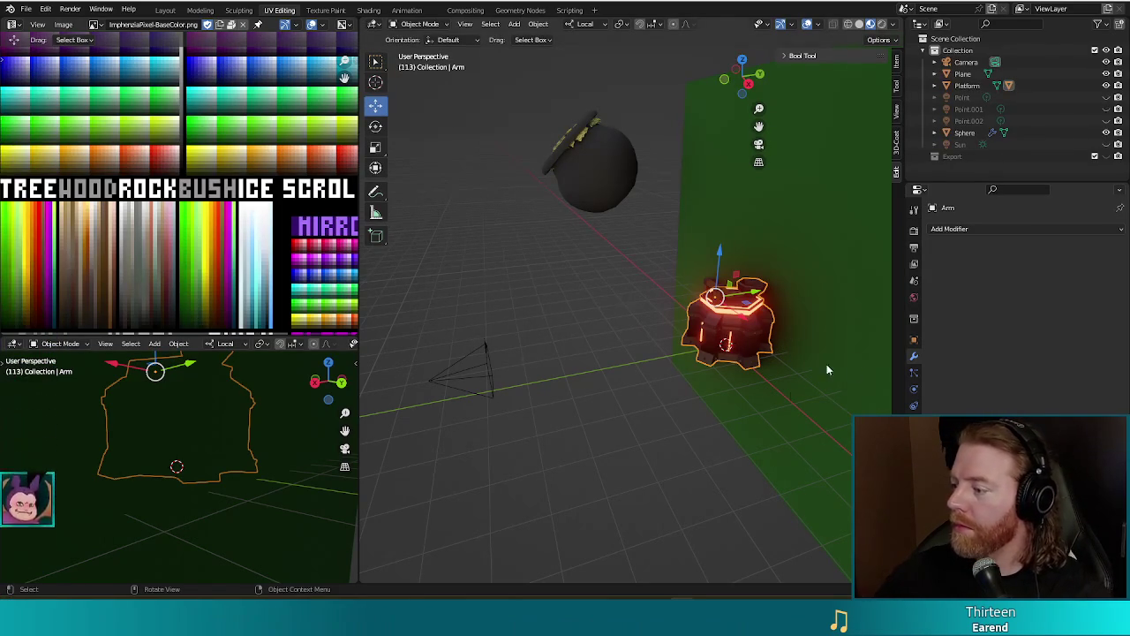
Scale the Sphere pot down to 0.387 and set its origin to geometry.
click(591, 192)
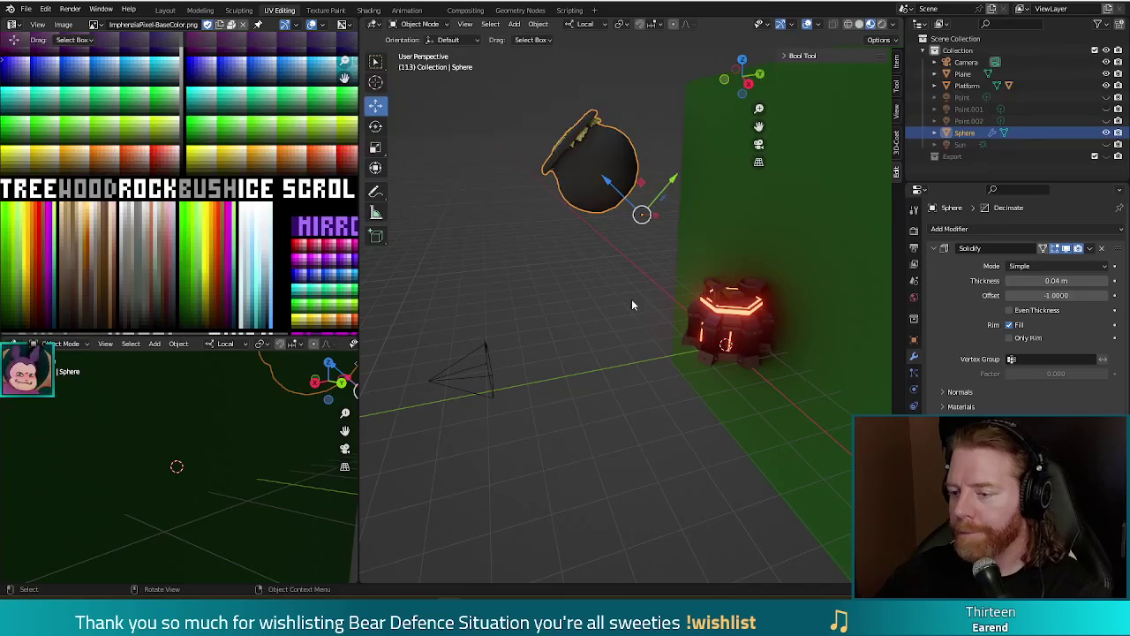
middle_drag(634, 335, 605, 321)
key(s)
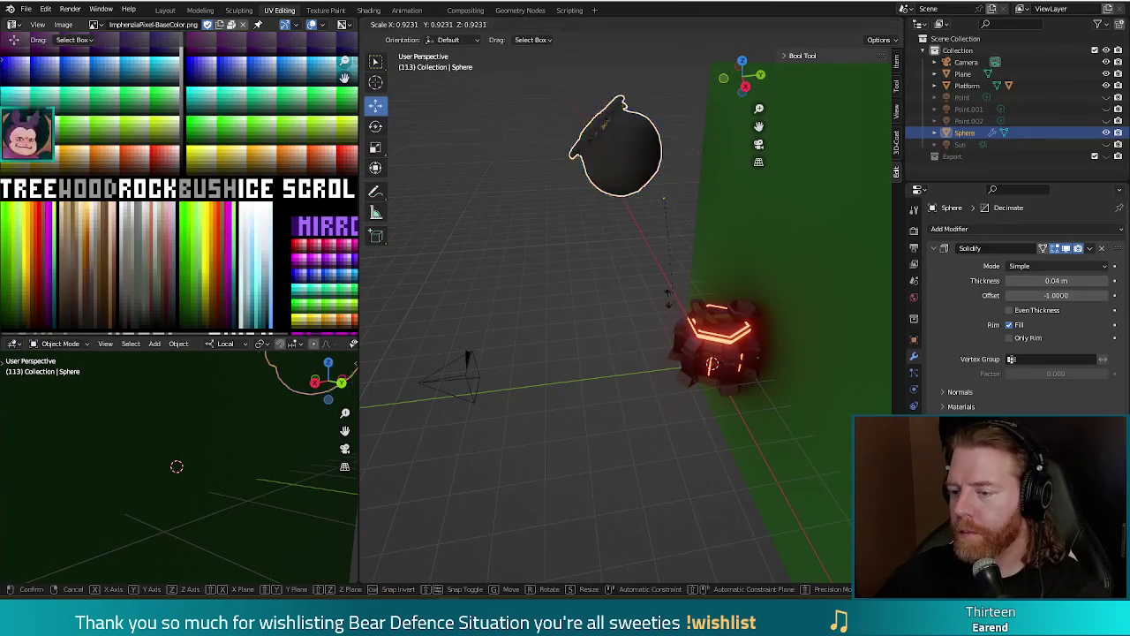
click(645, 236)
right_click(630, 234)
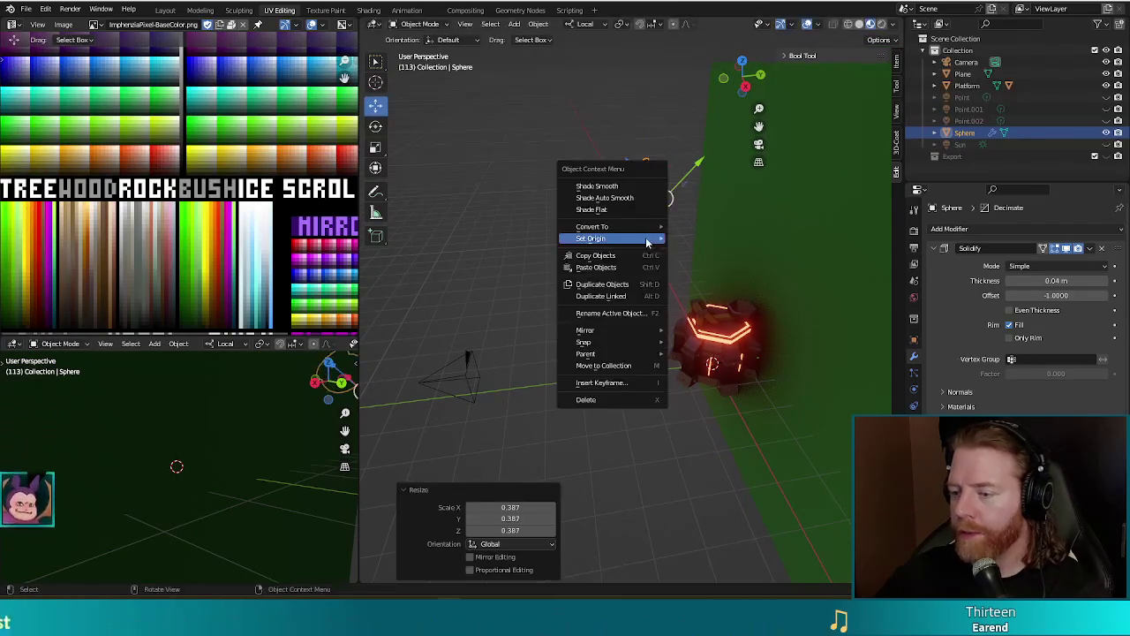
mouse_move(591, 239)
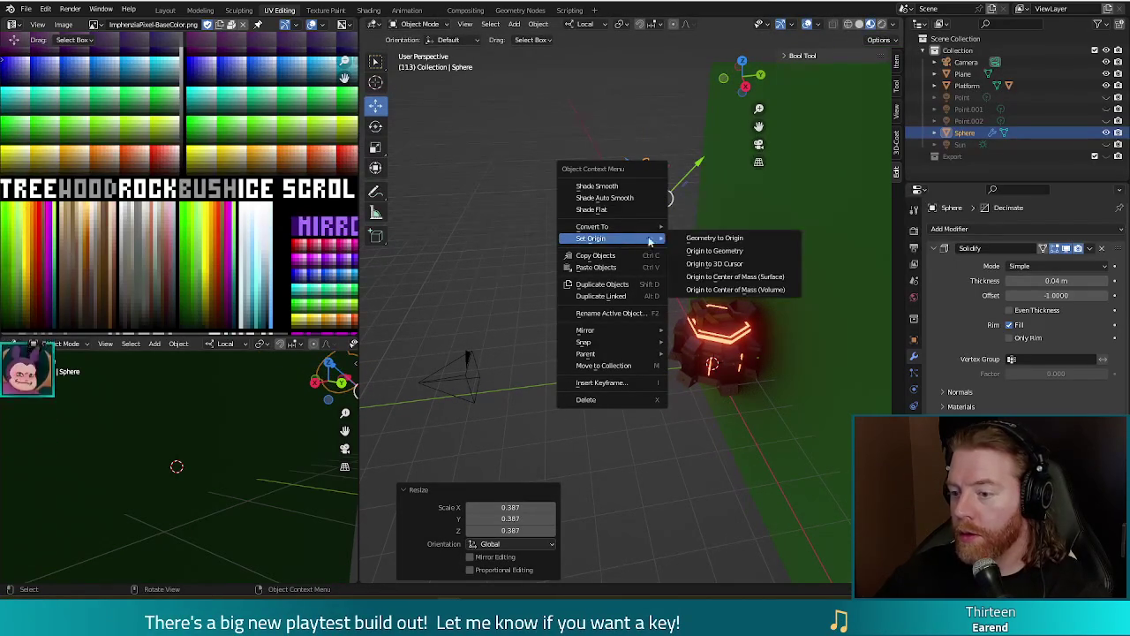
click(725, 252)
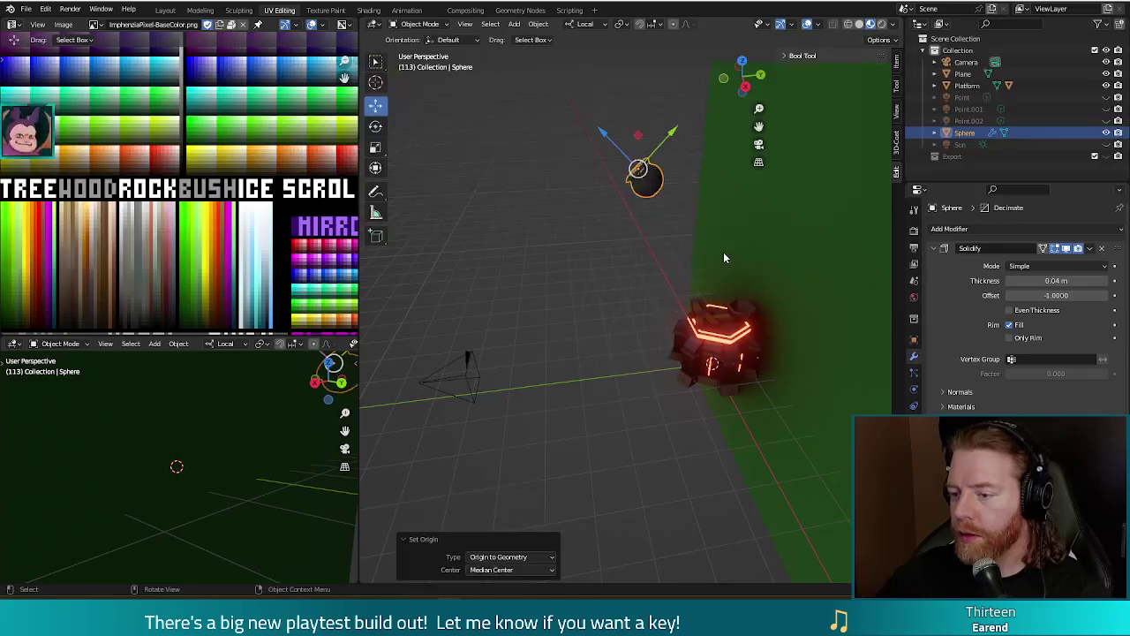
Move the pot above the crate, clear its rotation and shrink it further.
middle_drag(662, 203, 631, 198)
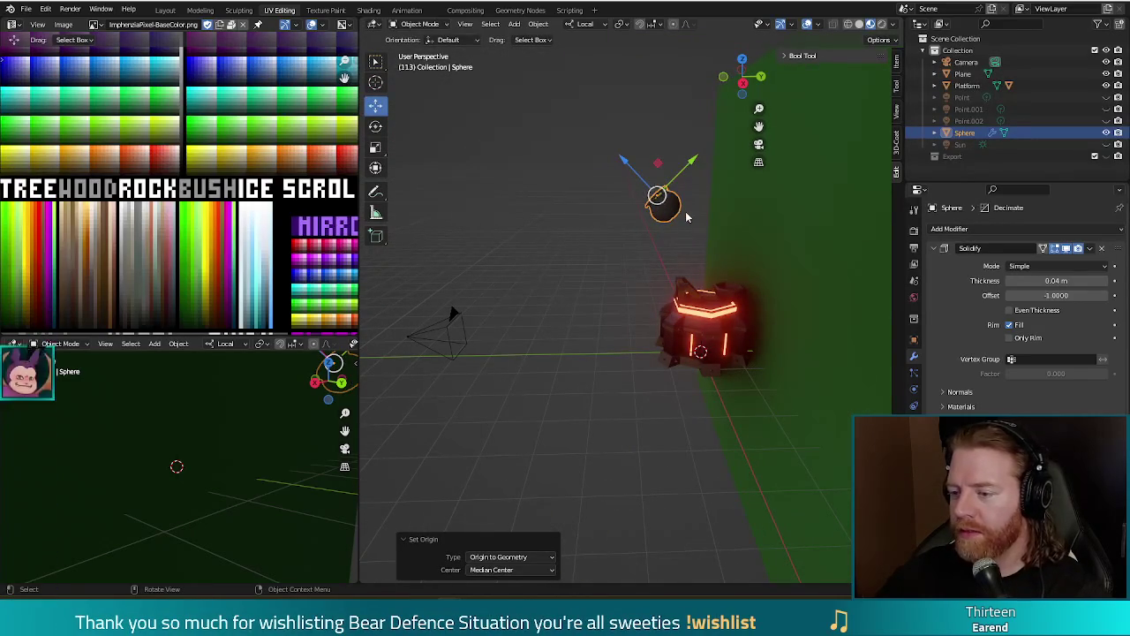
middle_drag(604, 250, 731, 289)
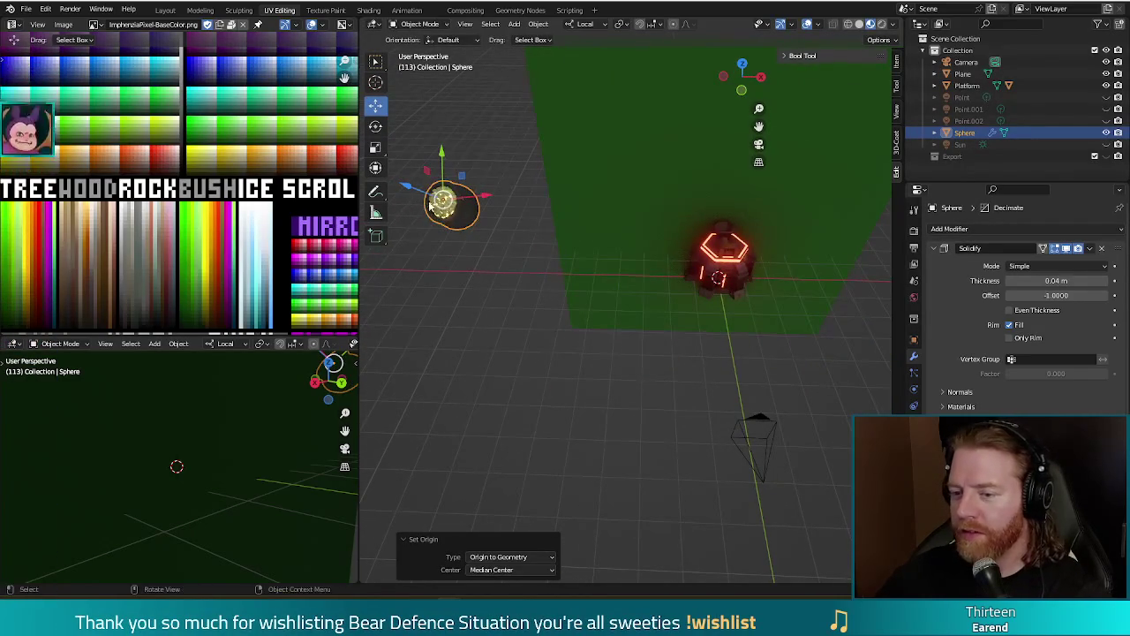
drag(442, 201, 766, 284)
mouse_move(766, 284)
middle_down()
mouse_move(687, 233)
mouse_move(690, 289)
middle_up()
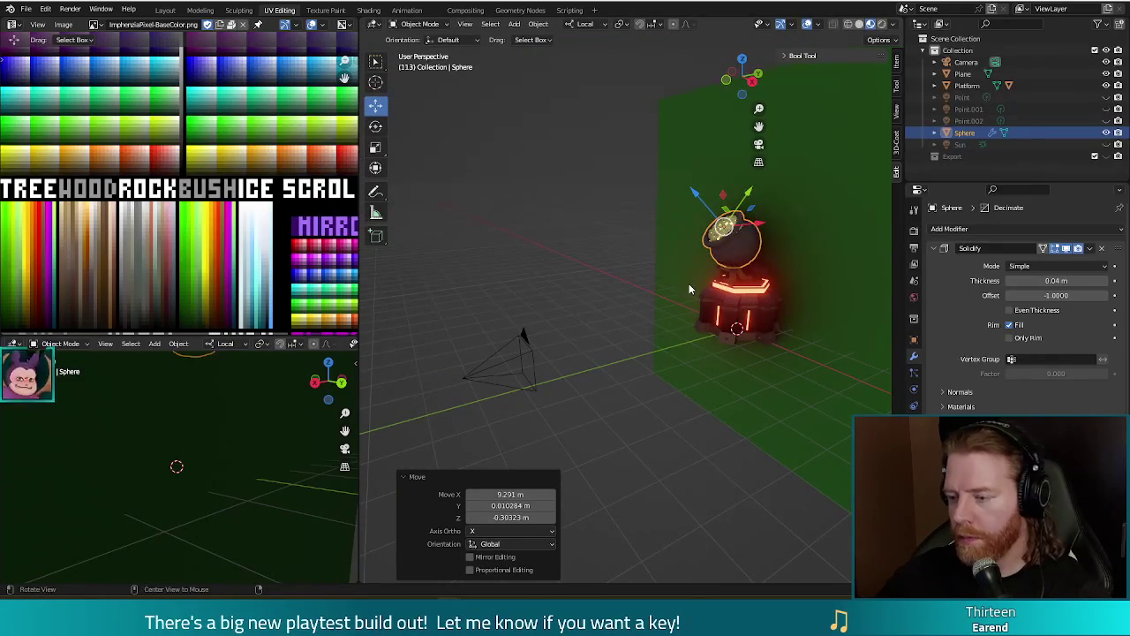
key(alt+r)
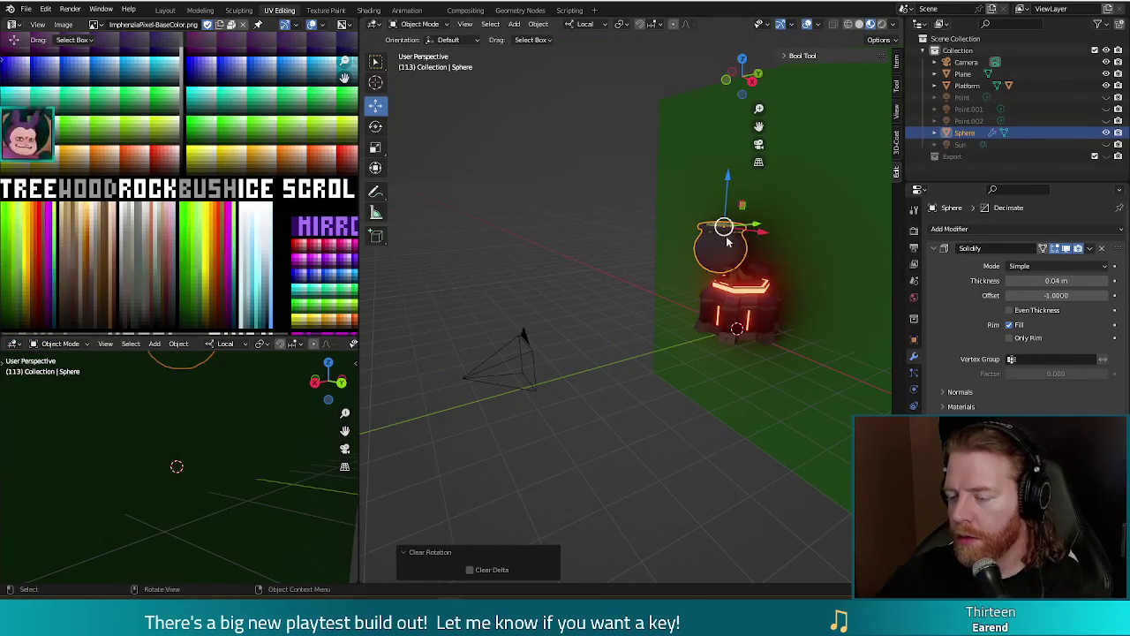
key(s)
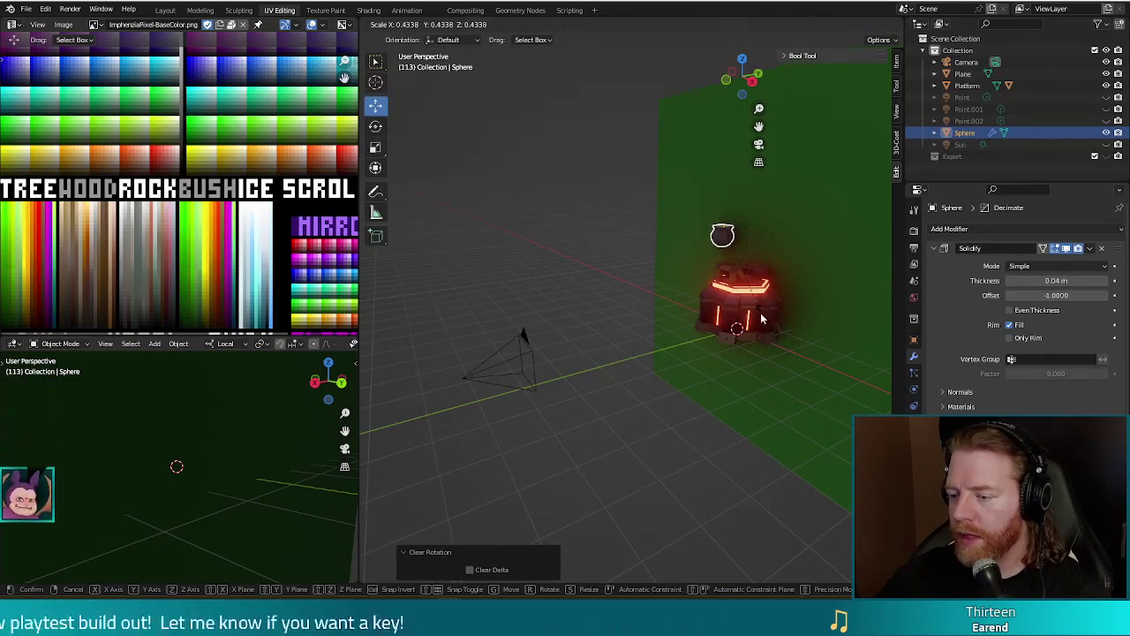
click(761, 318)
scroll(762, 318, up, 5)
mouse_move(630, 378)
shift+middle_down()
mouse_move(472, 254)
mouse_move(537, 261)
shift+middle_up()
Shift the pot along its local X axis twice and lower it along Z toward the crate.
key(g)
key(x)
key(x)
click(634, 263)
middle_drag(634, 263, 595, 307)
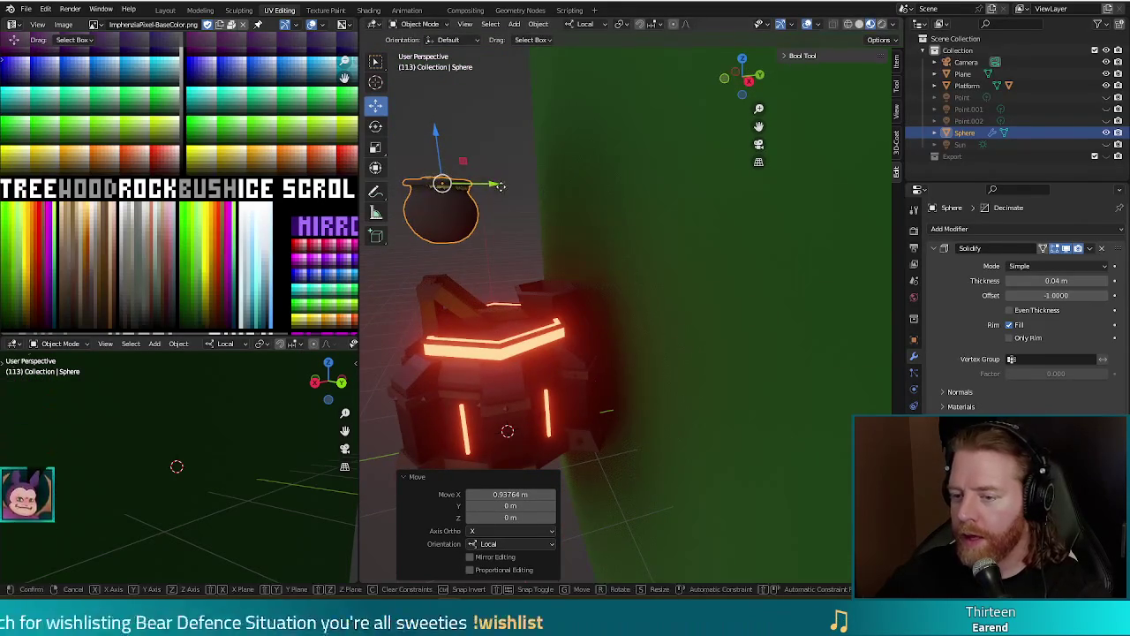
key(g)
key(x)
key(x)
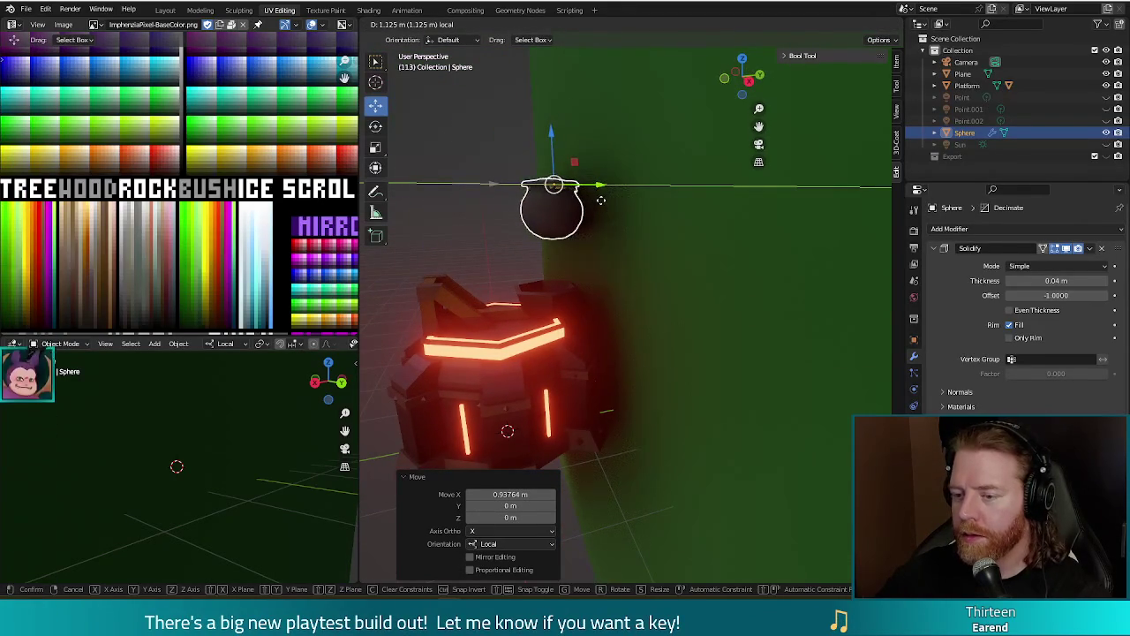
click(597, 200)
key(g)
key(z)
key(z)
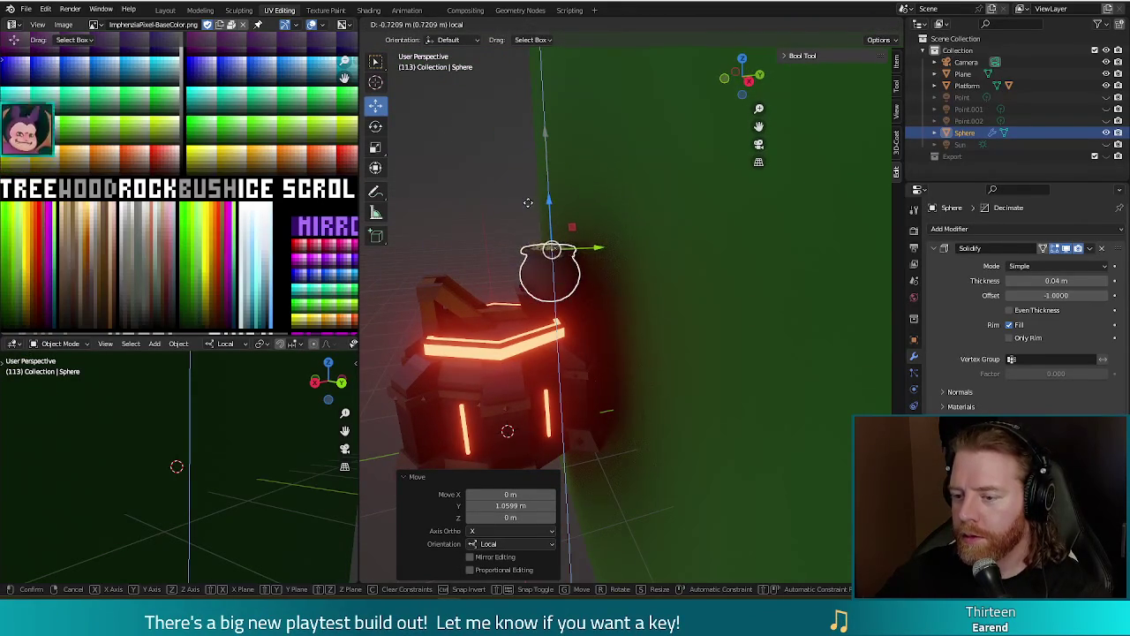
click(527, 210)
mouse_move(528, 210)
middle_down()
mouse_move(778, 346)
mouse_move(735, 386)
mouse_move(808, 393)
middle_up()
Nudge the pot on X, scale it to 0.870 and lower it -0.12838 m onto the crate.
key(g)
key(x)
key(x)
click(691, 381)
key(s)
click(801, 399)
key(g)
key(z)
key(z)
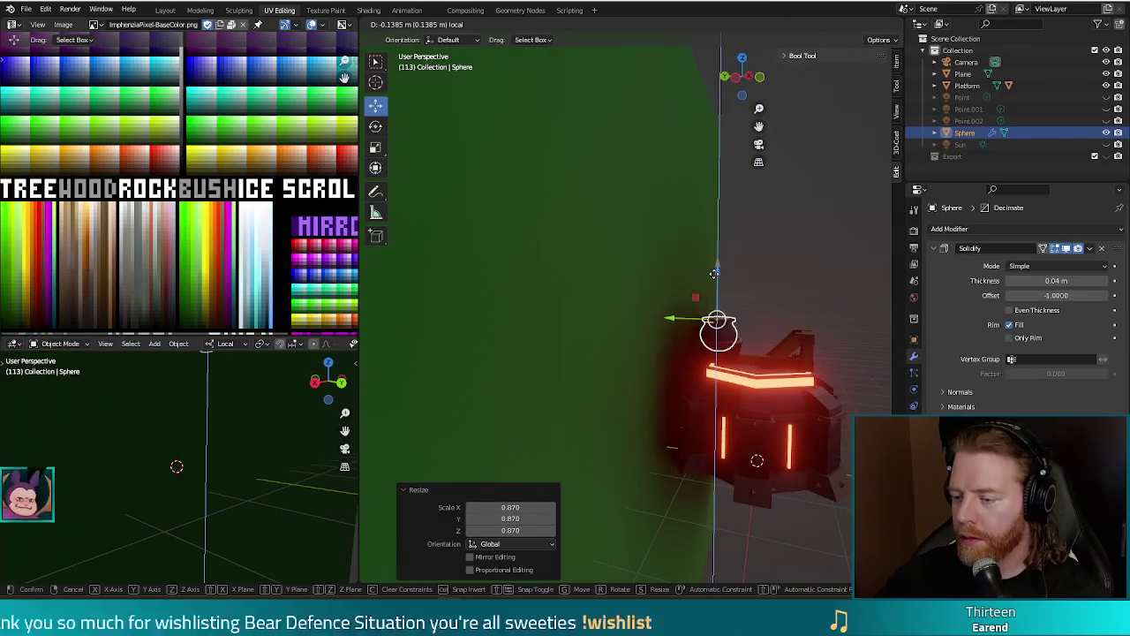
click(717, 277)
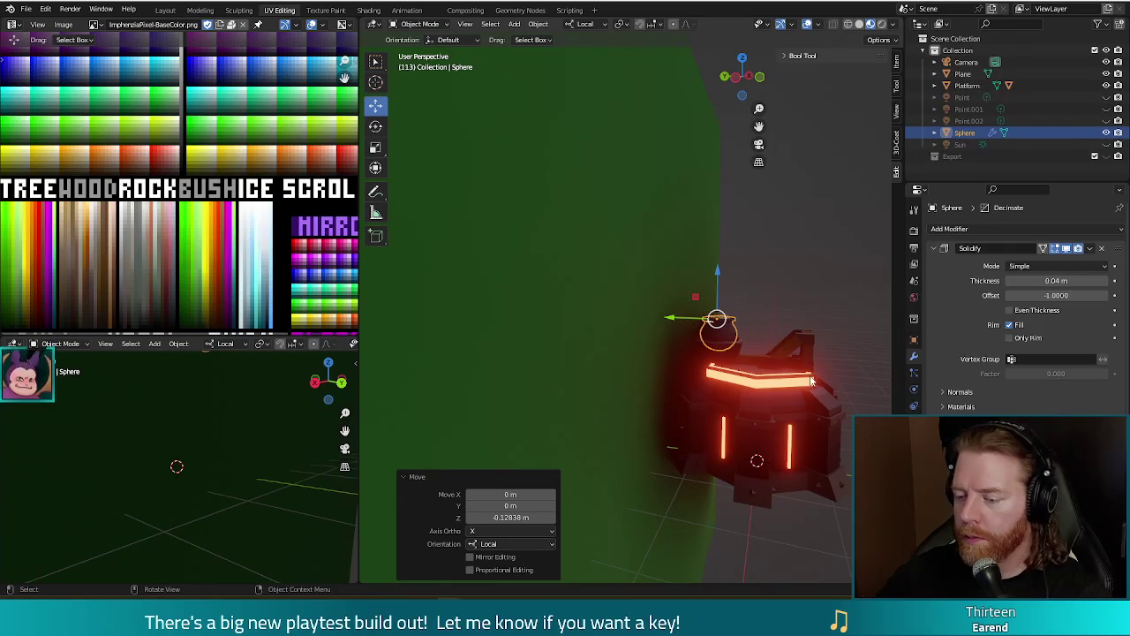
scroll(778, 358, up, 2)
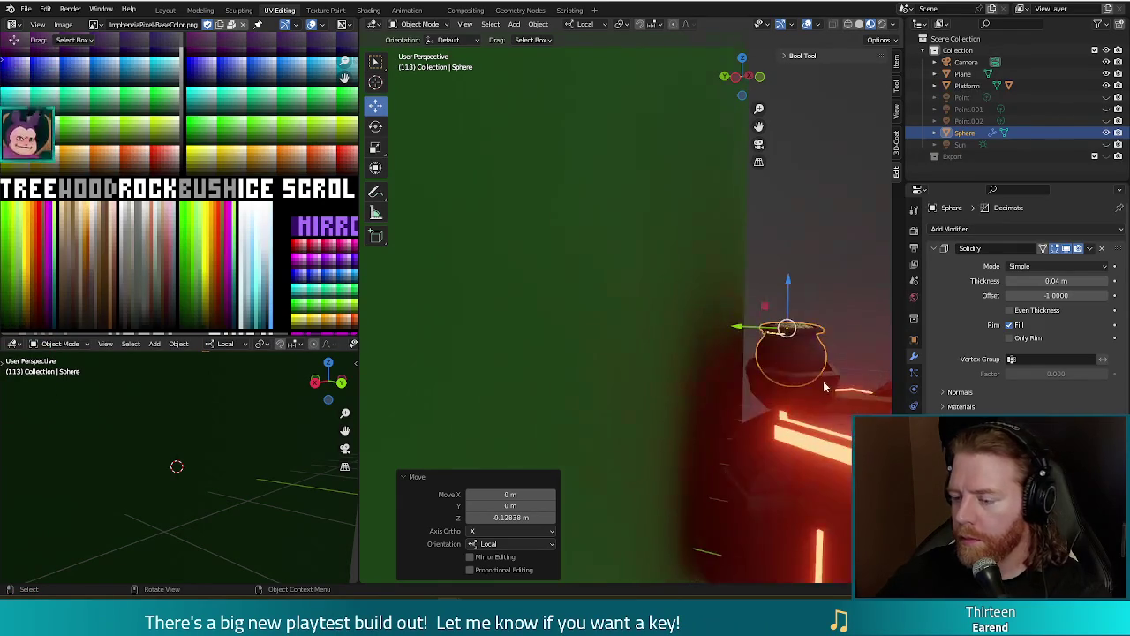
scroll(745, 331, up, 2)
key(KP_3)
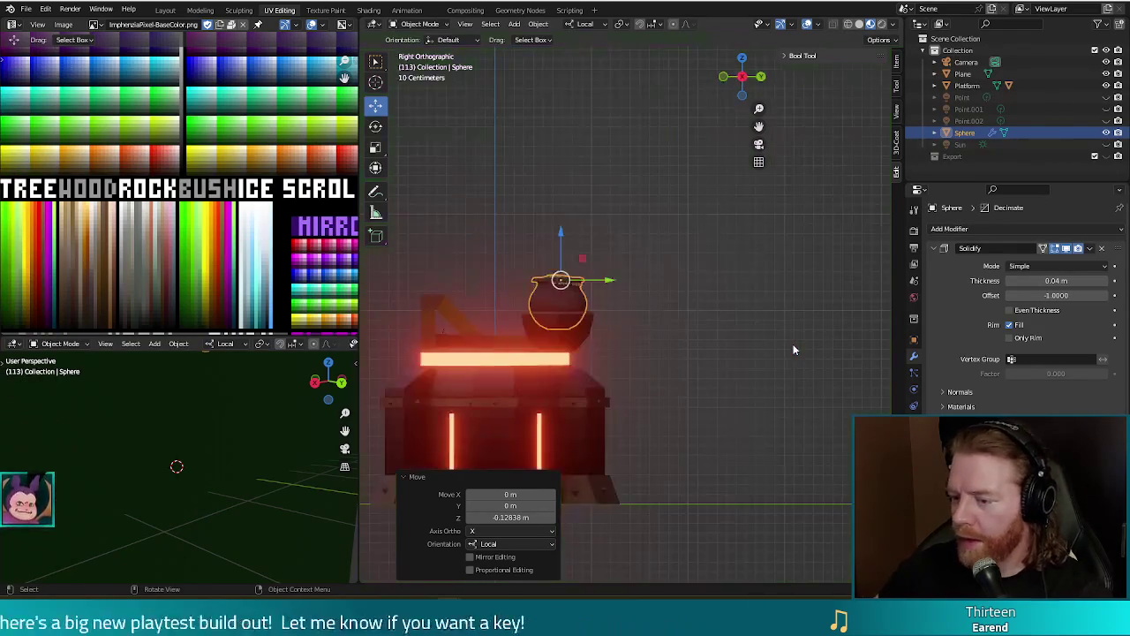
Tilt the pot -27.5° about the view's Z axis.
scroll(615, 404, up, 4)
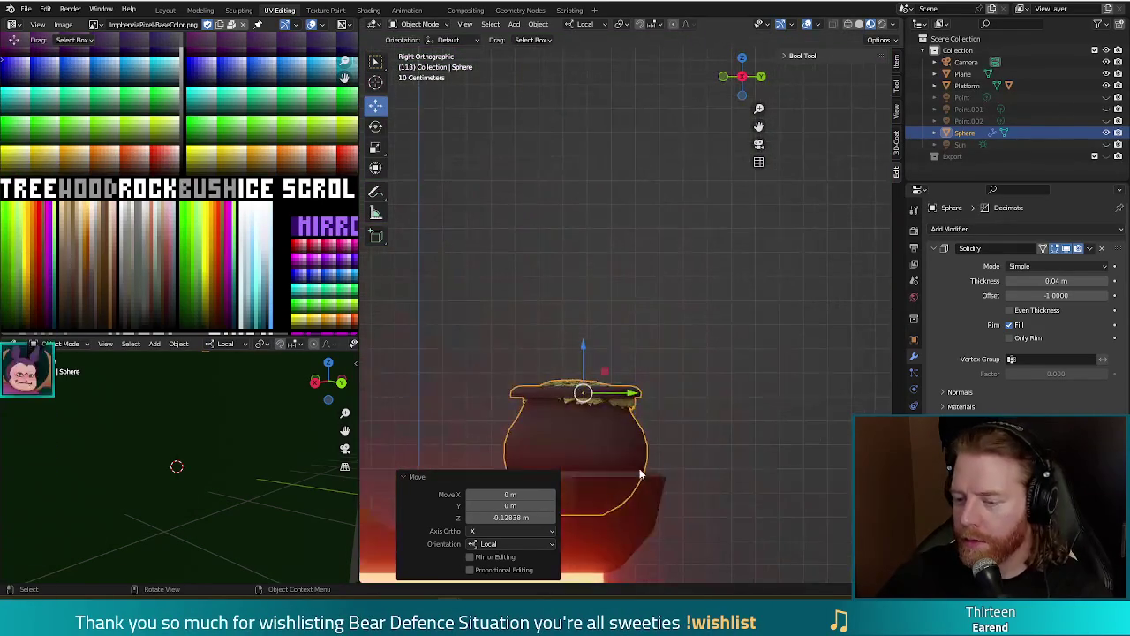
scroll(678, 410, up, 1)
scroll(670, 380, up, 1)
shift+middle_drag(670, 381, 679, 364)
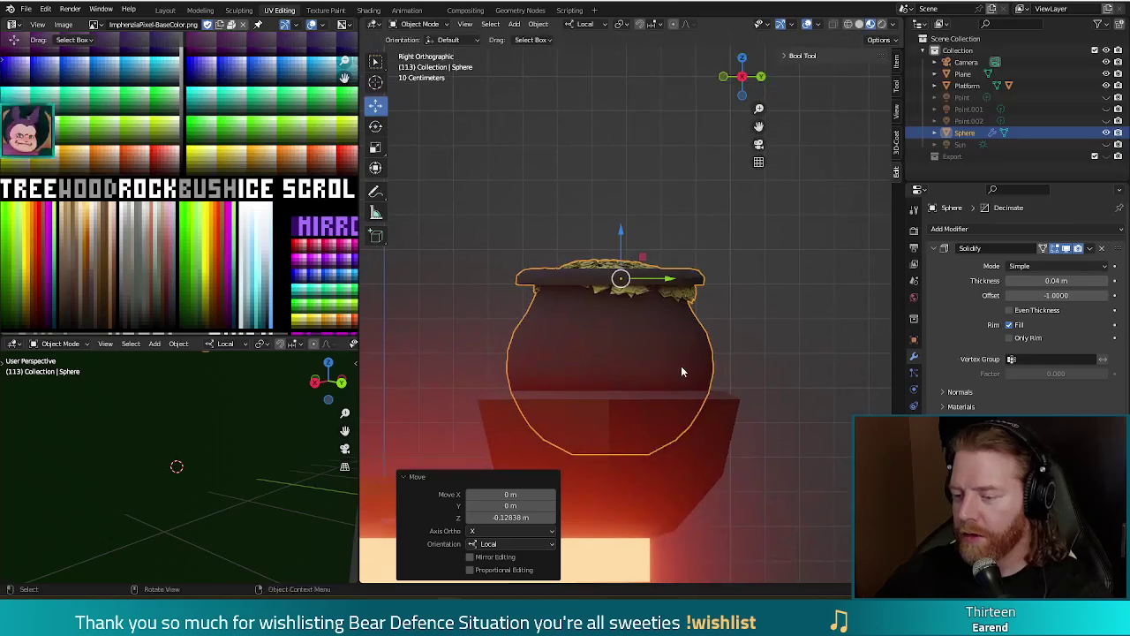
scroll(746, 406, down, 3)
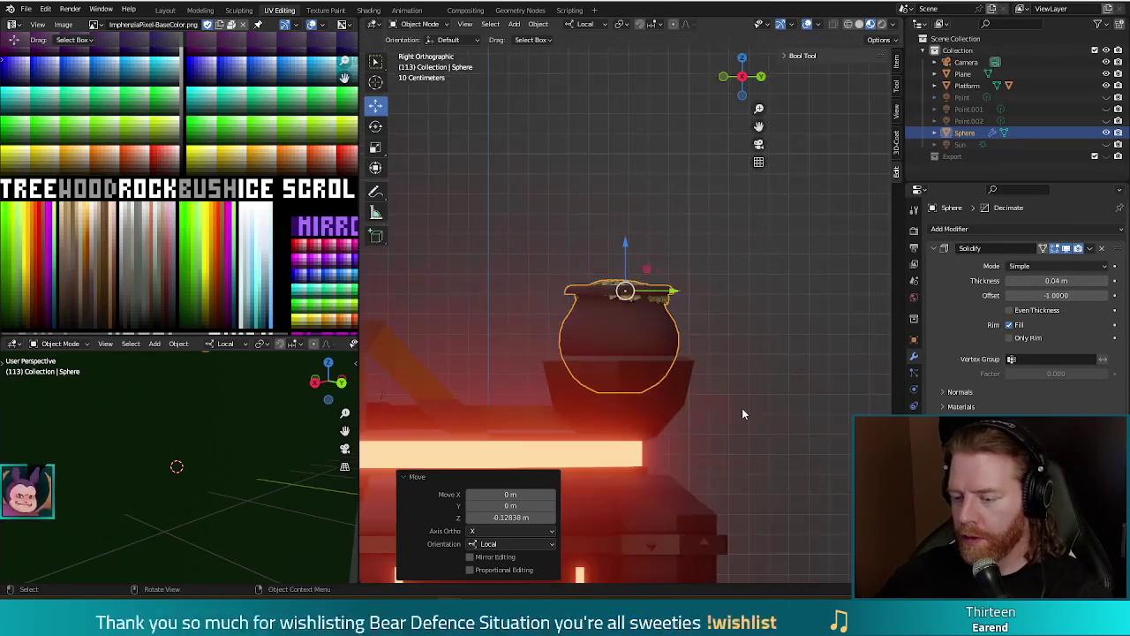
scroll(740, 408, down, 1)
scroll(735, 398, down, 2)
key(r)
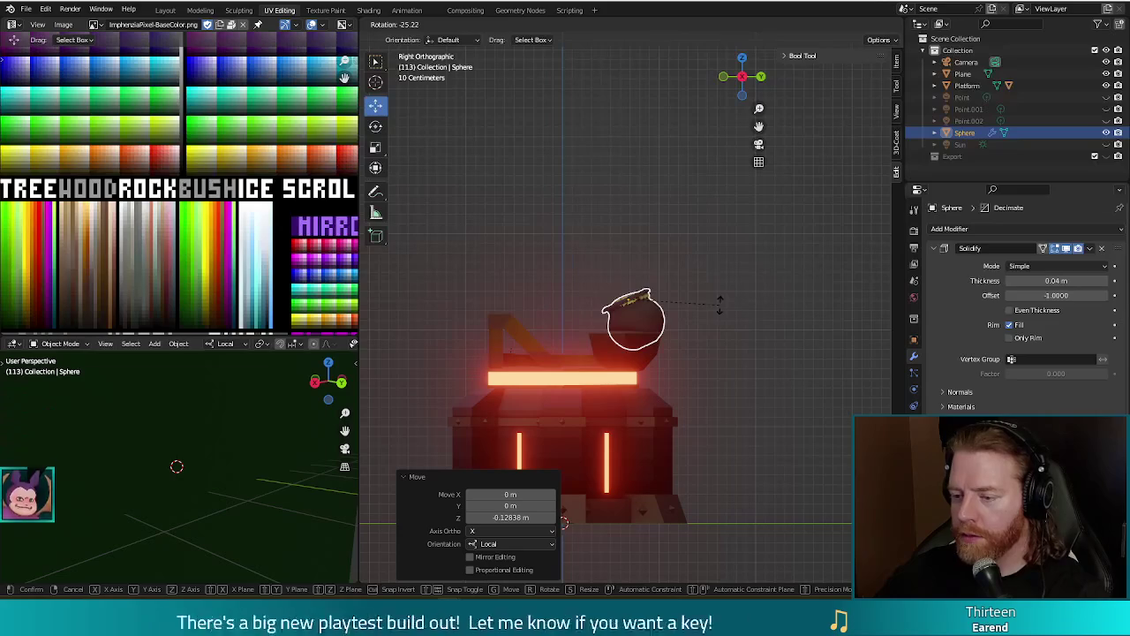
click(720, 306)
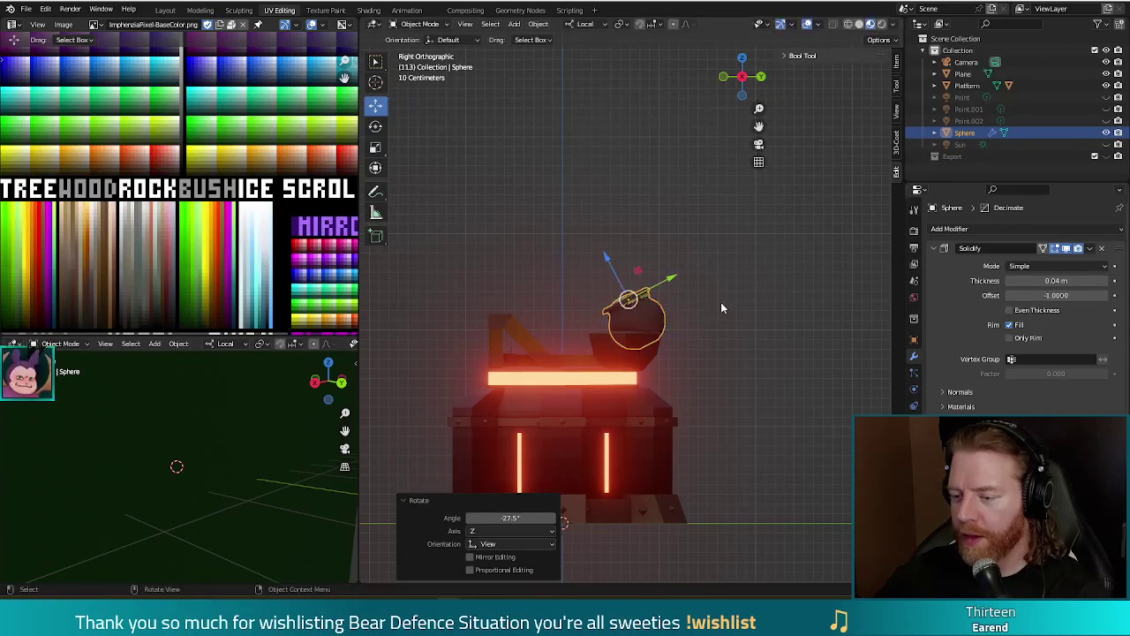
Drag the tilted pot down to rest on the chest top.
drag(633, 309, 617, 313)
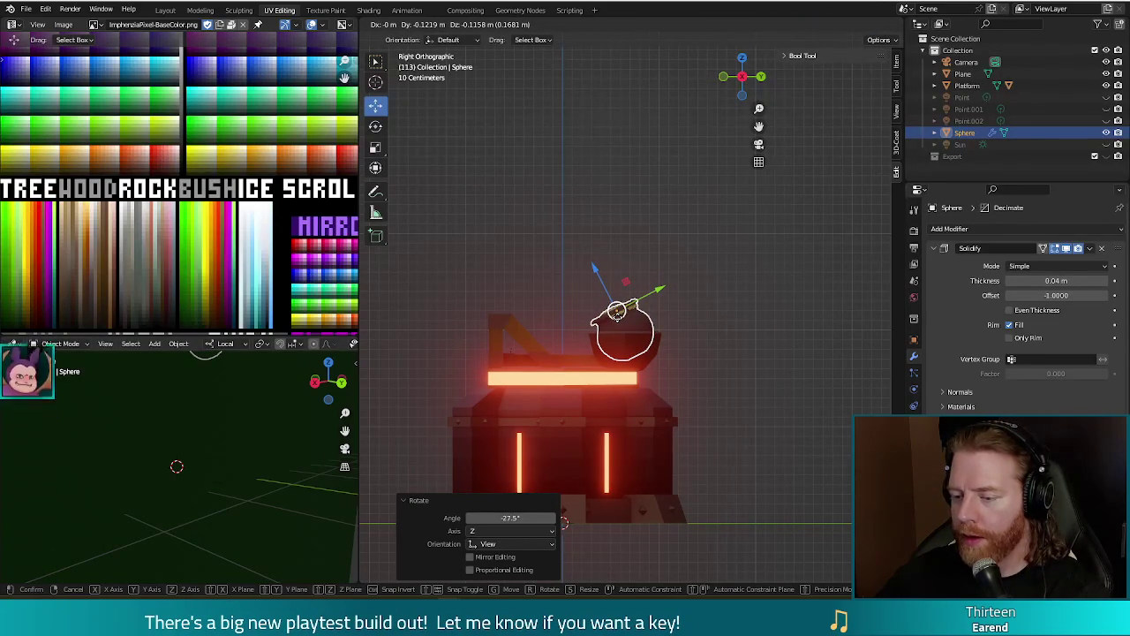
drag(617, 311, 609, 316)
mouse_move(450, 260)
middle_down()
mouse_move(477, 327)
mouse_move(565, 301)
mouse_move(676, 288)
mouse_move(551, 297)
mouse_move(489, 287)
mouse_move(622, 306)
middle_up()
scroll(725, 410, down, 5)
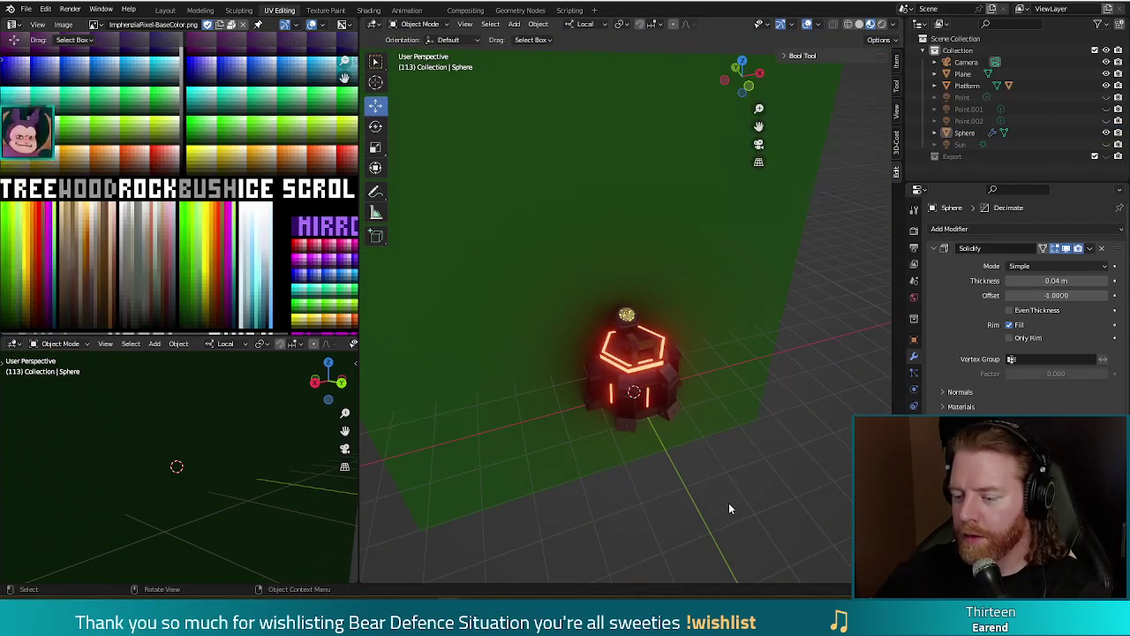
Select Platform with the Sphere pot active and join them with Ctrl+J.
shift+click(628, 320)
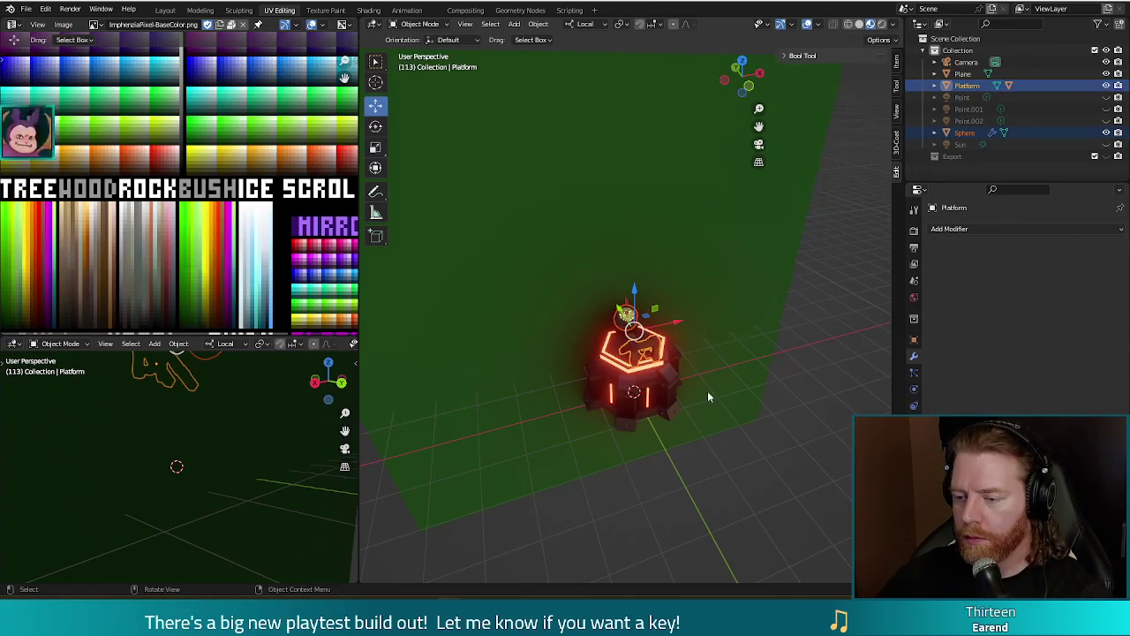
middle_drag(705, 383, 780, 418)
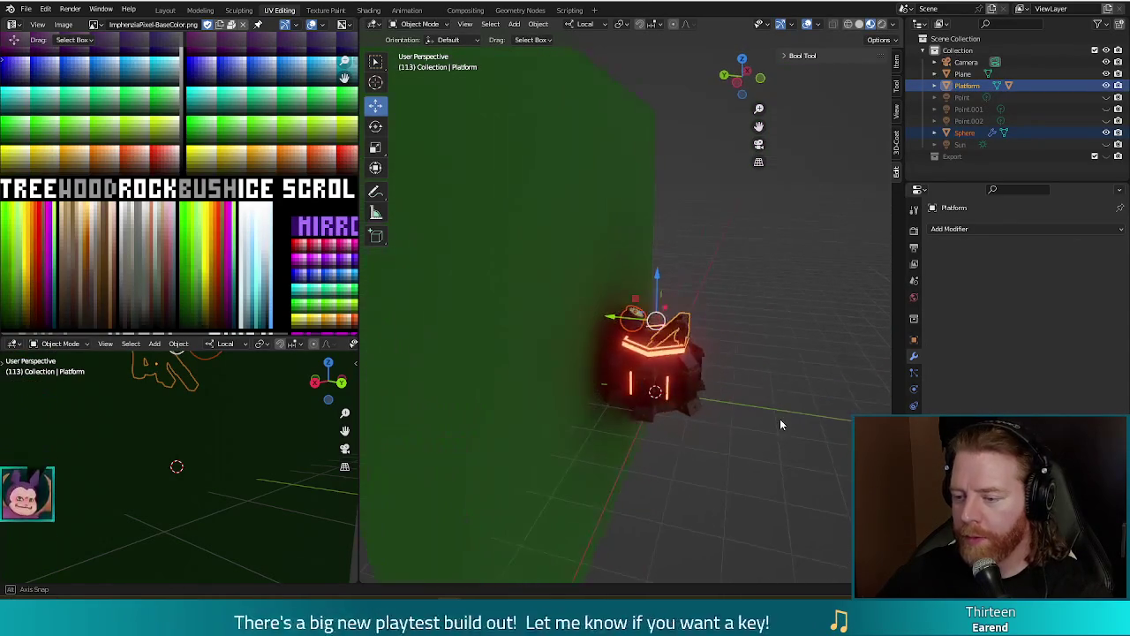
scroll(780, 419, up, 3)
scroll(709, 384, up, 2)
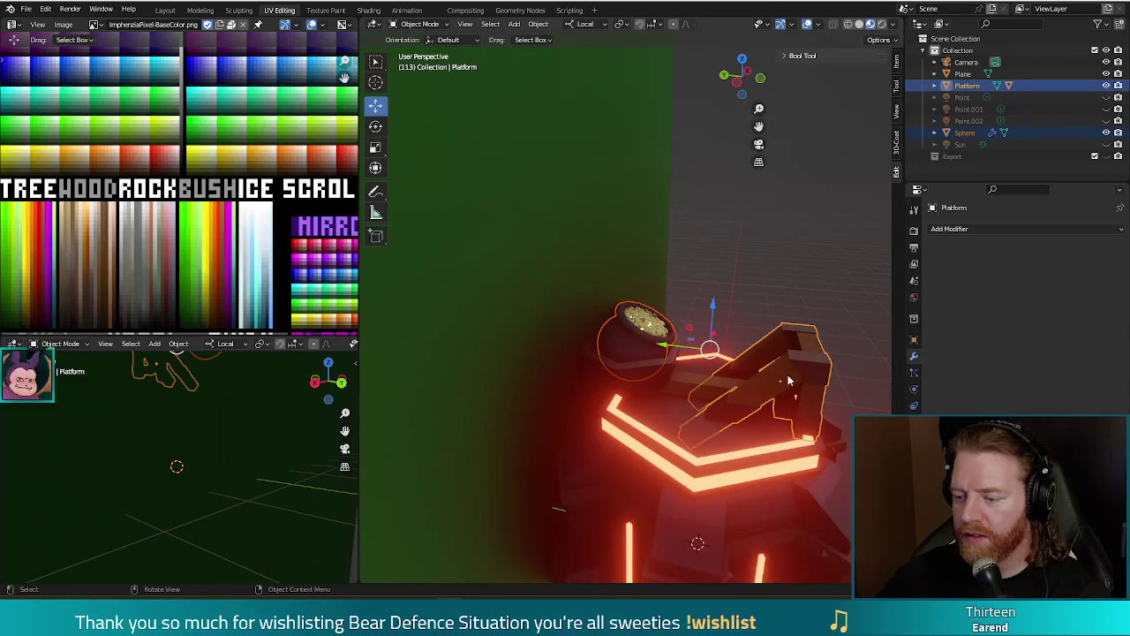
click(681, 390)
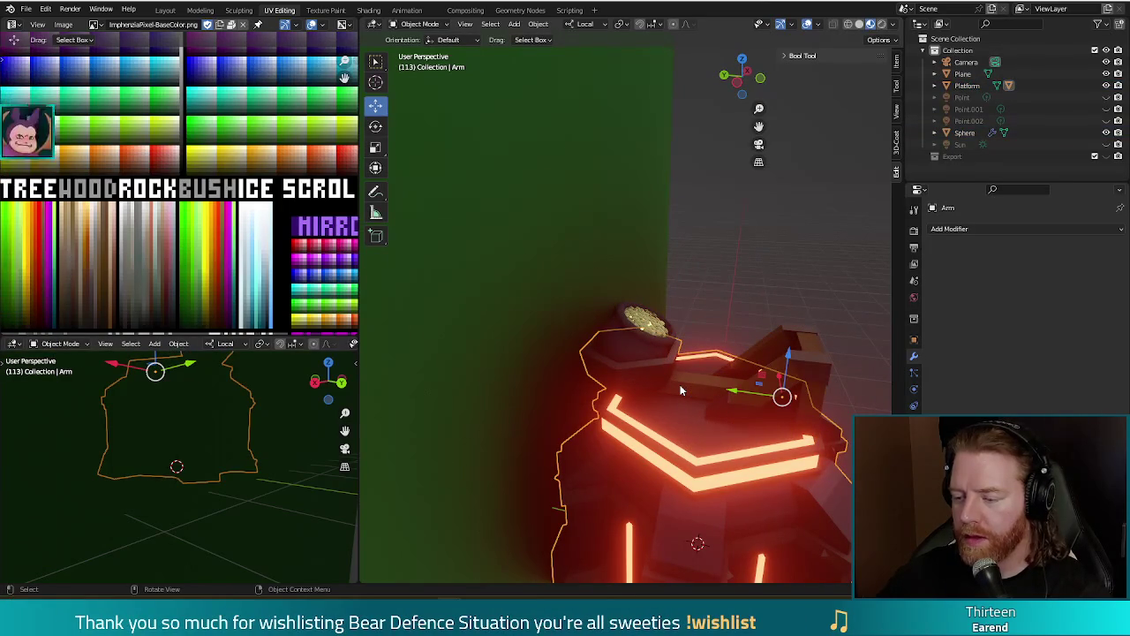
click(798, 367)
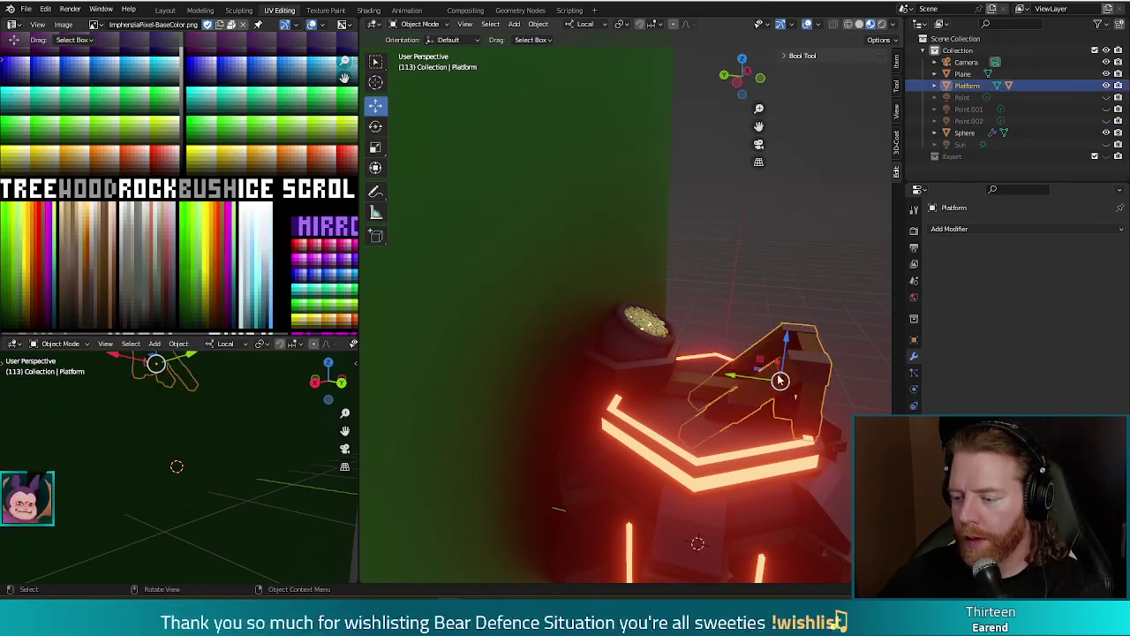
shift+click(641, 354)
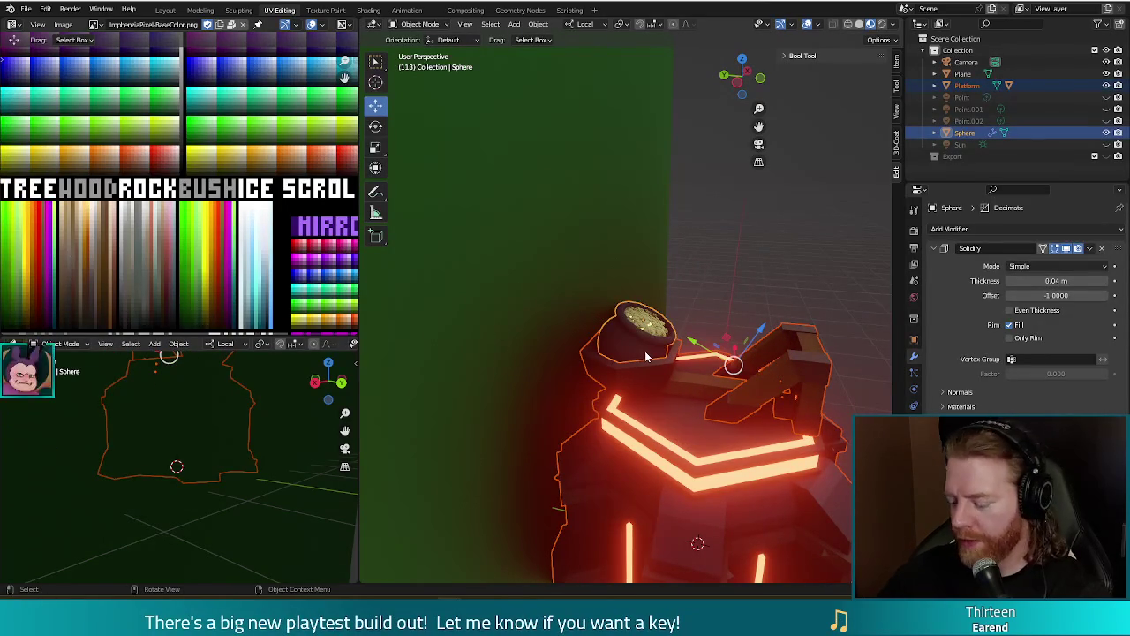
key(ctrl+j)
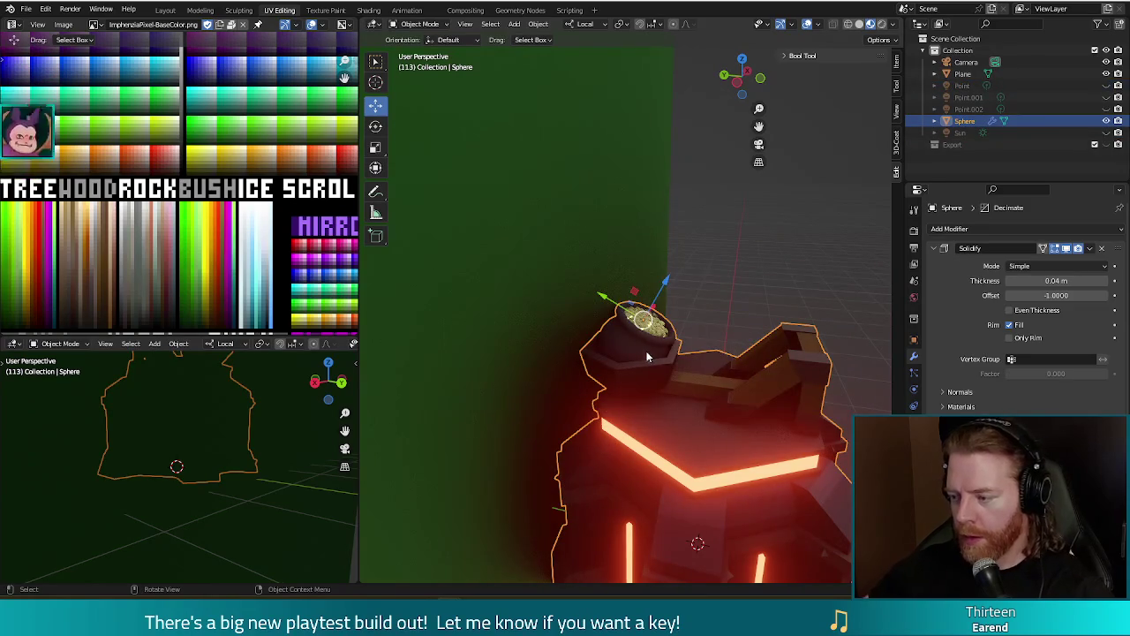
scroll(754, 343, down, 4)
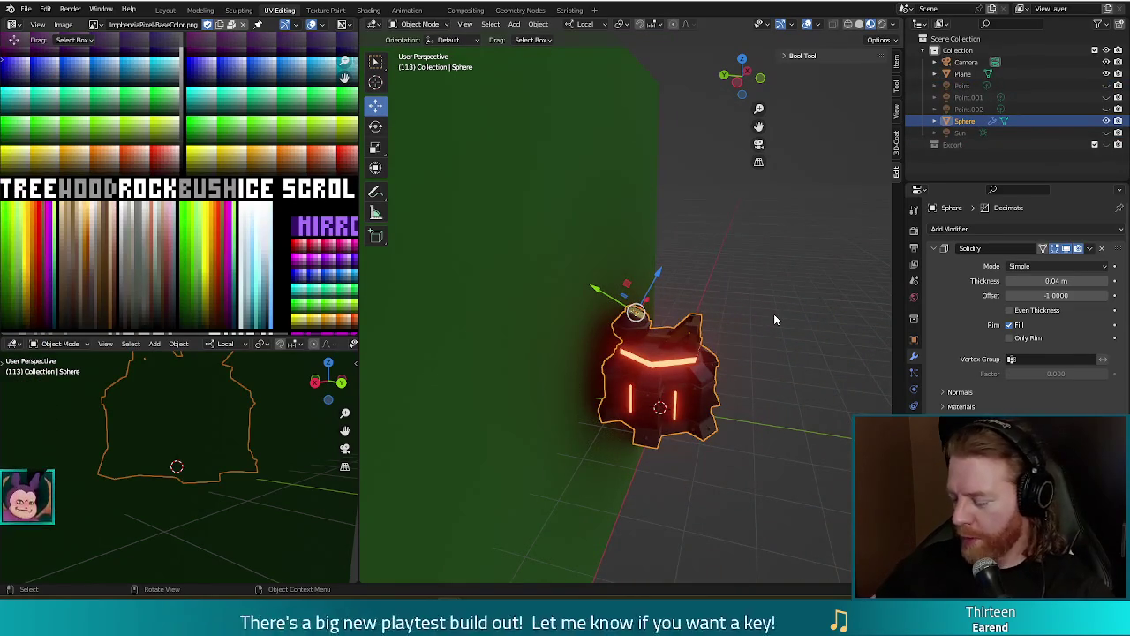
key(KP_7)
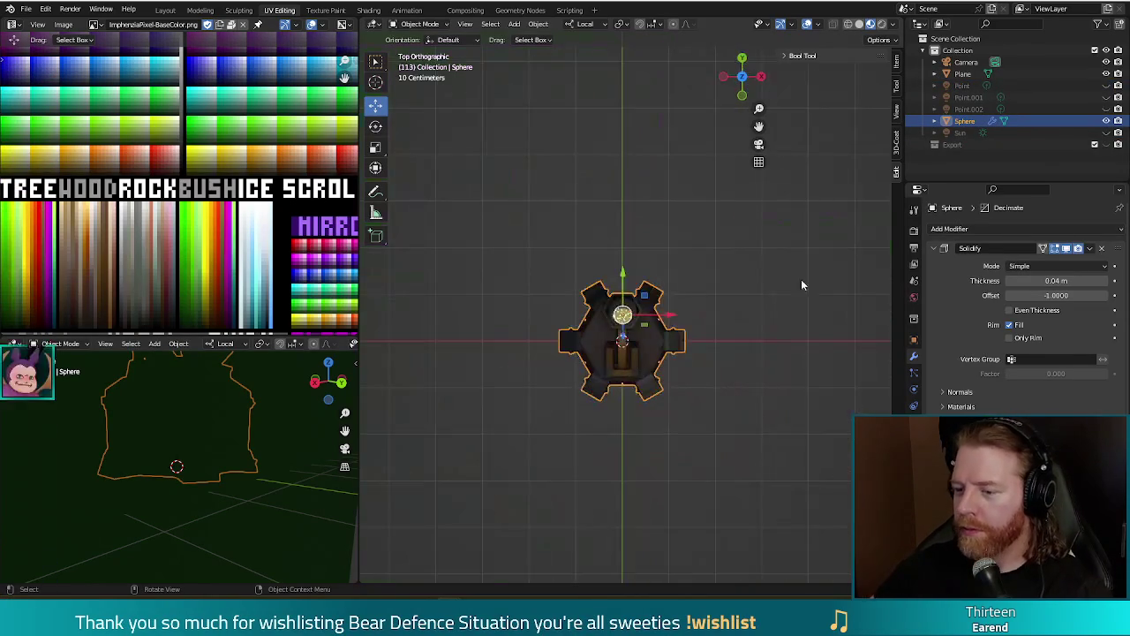
scroll(765, 305, down, 3)
middle_drag(732, 325, 674, 333)
key(F12)
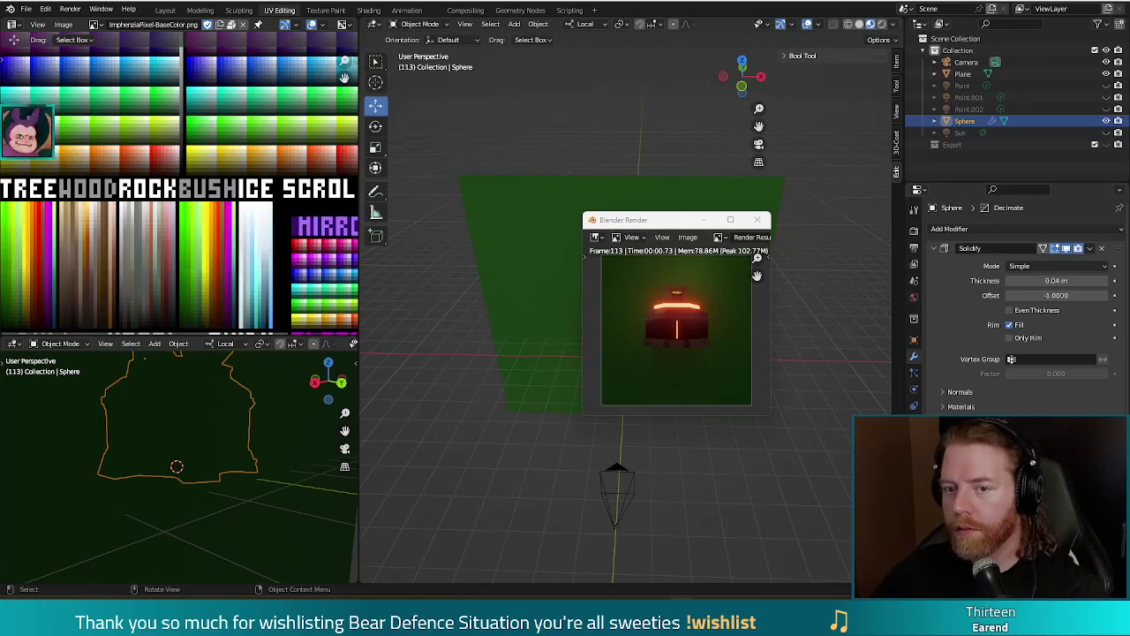
key(Escape)
middle_drag(700, 422, 698, 389)
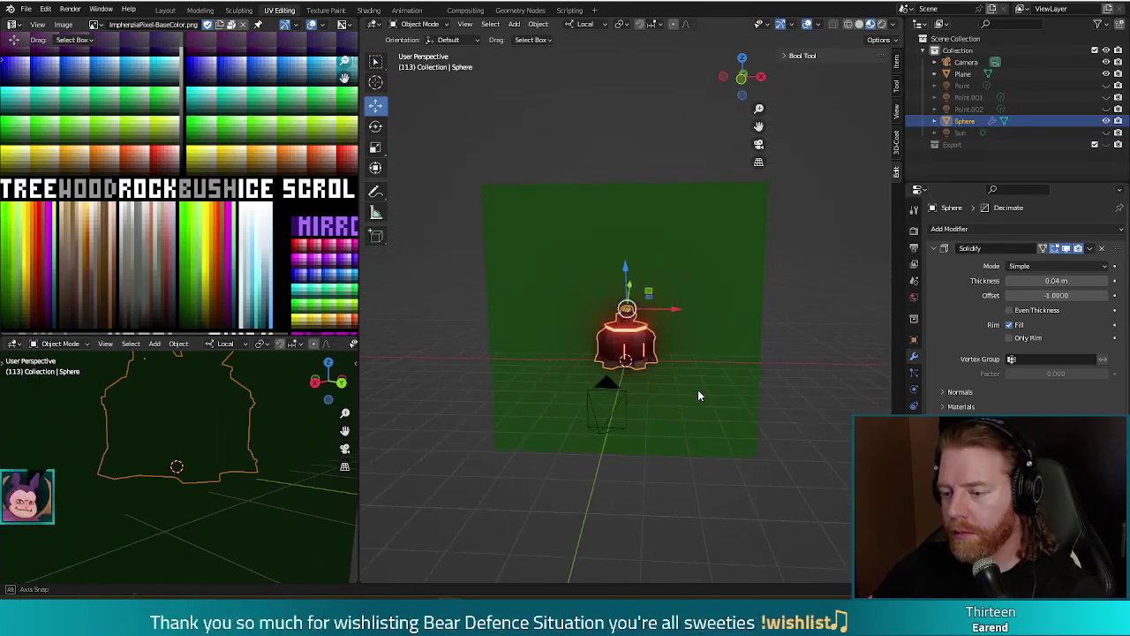
Rotate the combined tower -27.3° about Z in Top Orthographic view.
key(KP_7)
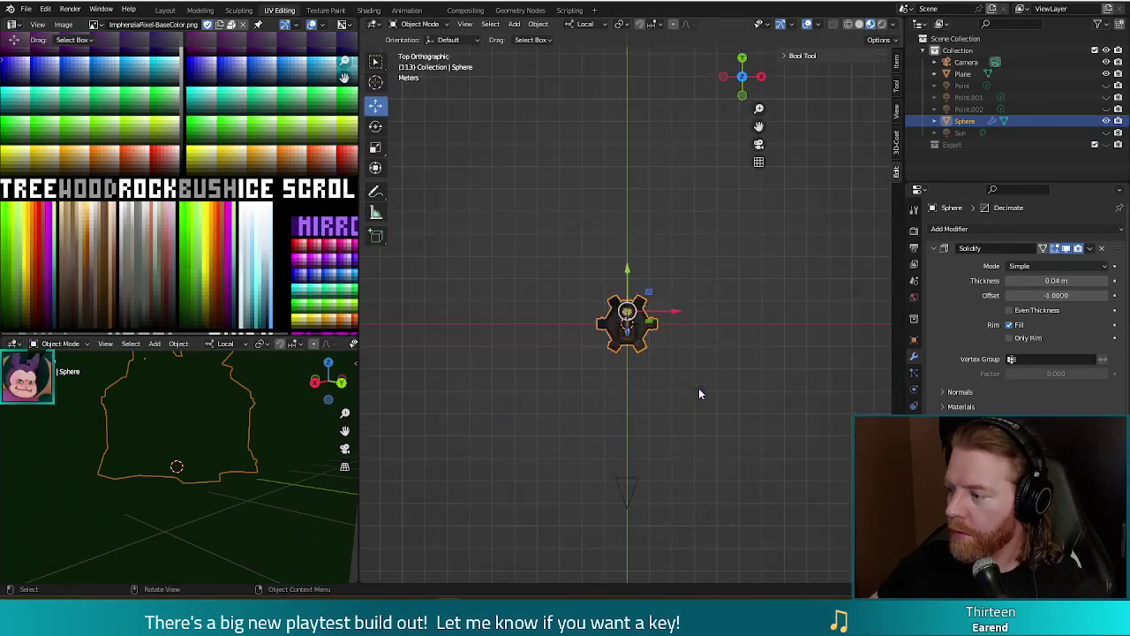
scroll(693, 393, up, 2)
scroll(694, 397, up, 2)
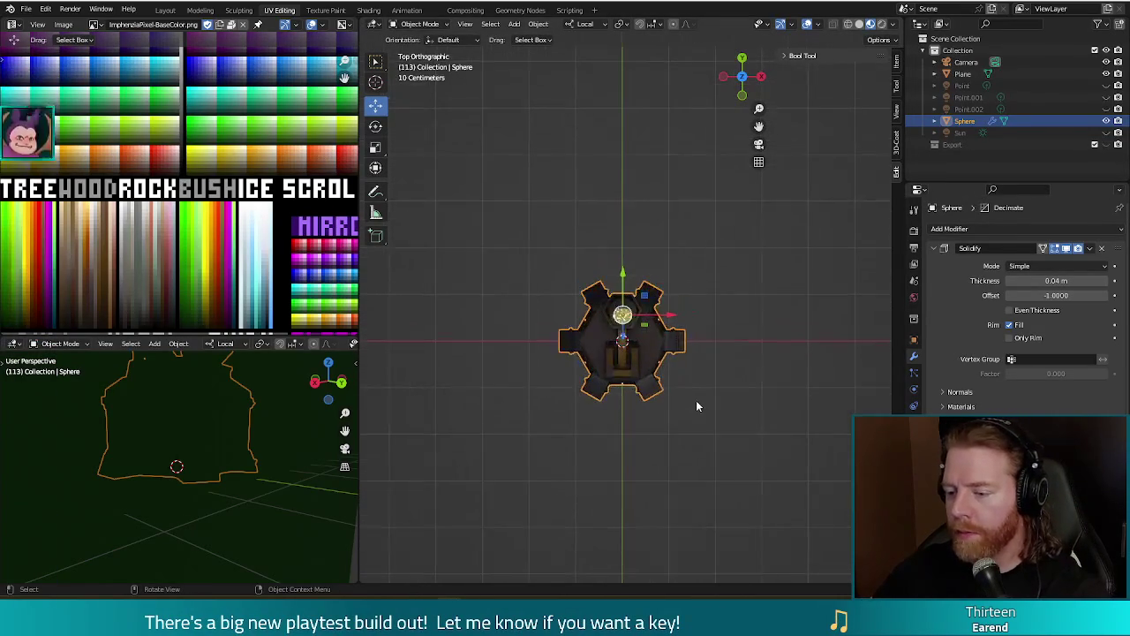
scroll(701, 404, up, 1)
shift+middle_drag(679, 454, 688, 346)
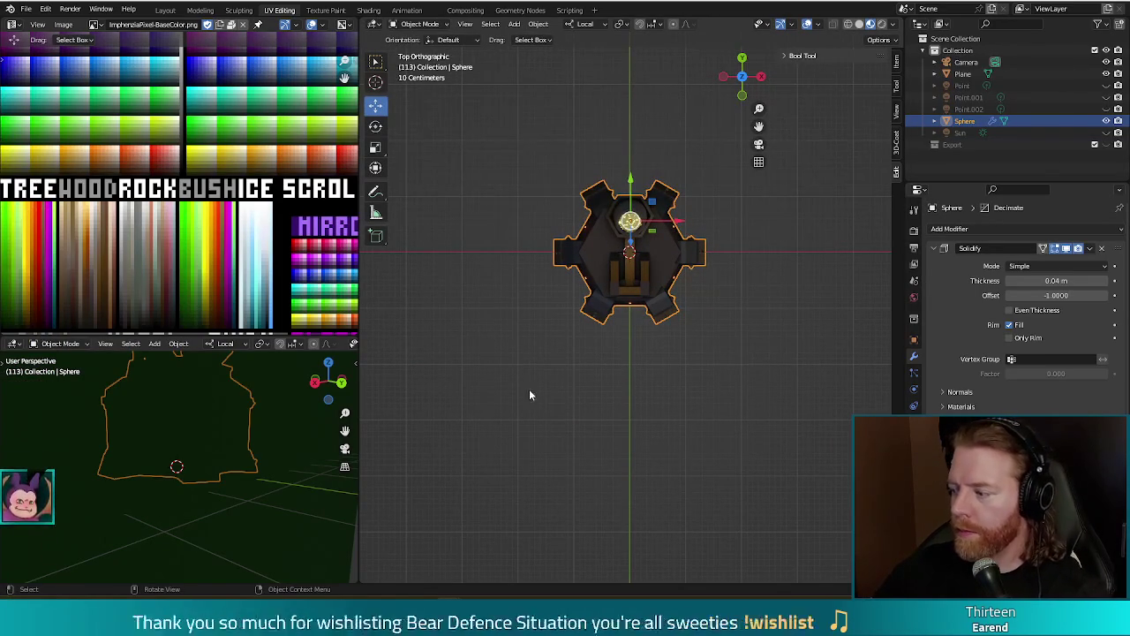
key(r)
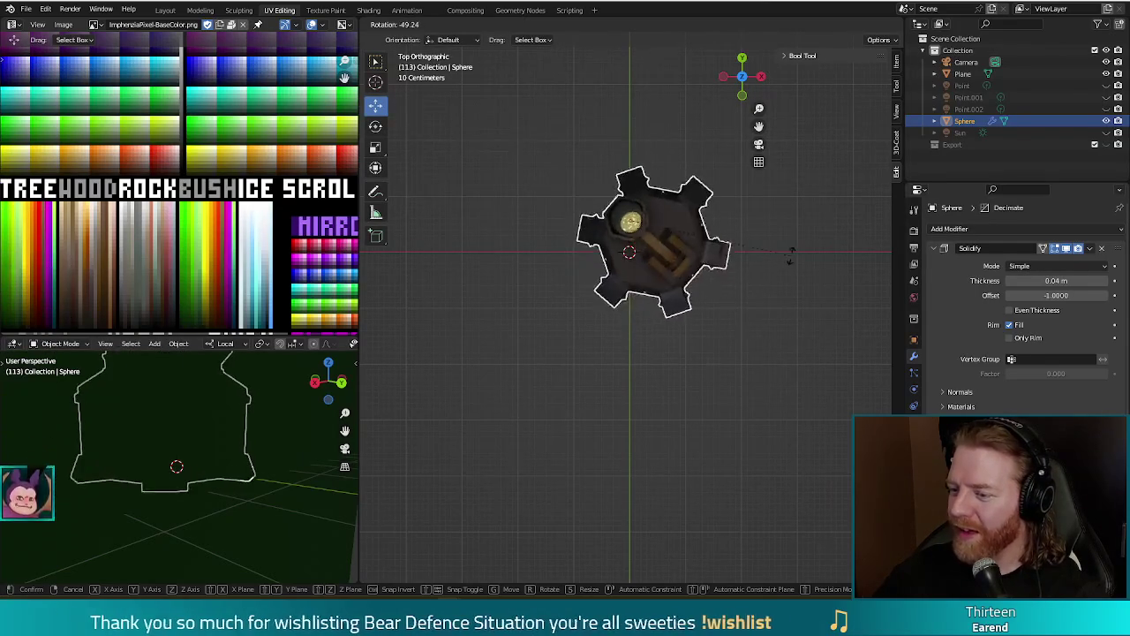
click(762, 309)
Scale the tower up and render a preview to check it.
mouse_move(747, 372)
middle_down()
mouse_move(736, 341)
mouse_move(768, 371)
middle_up()
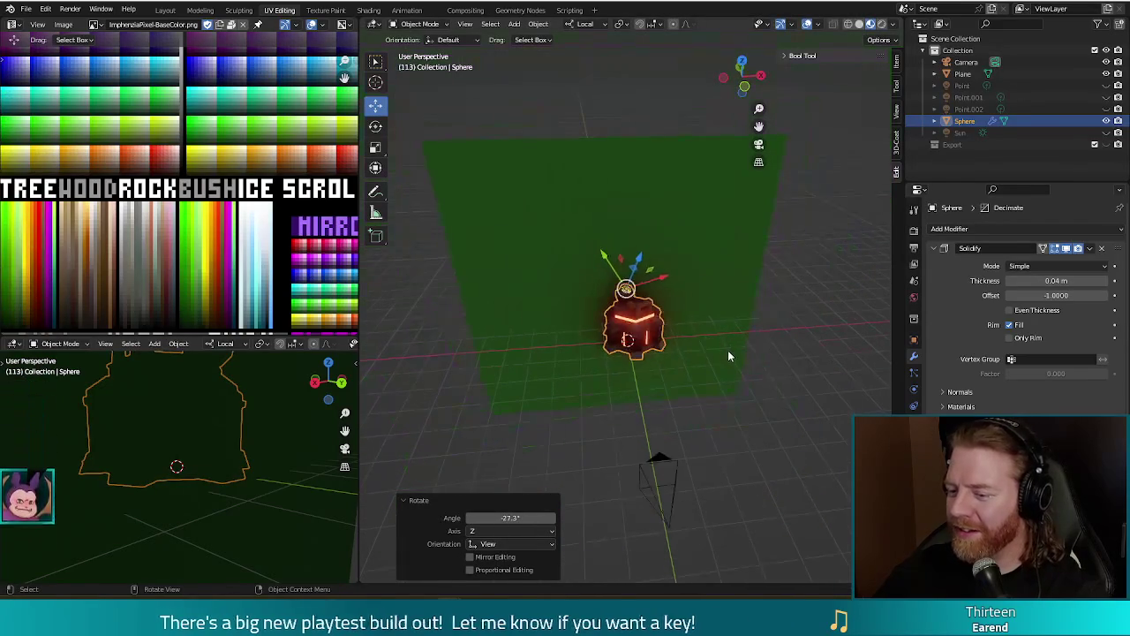
key(s)
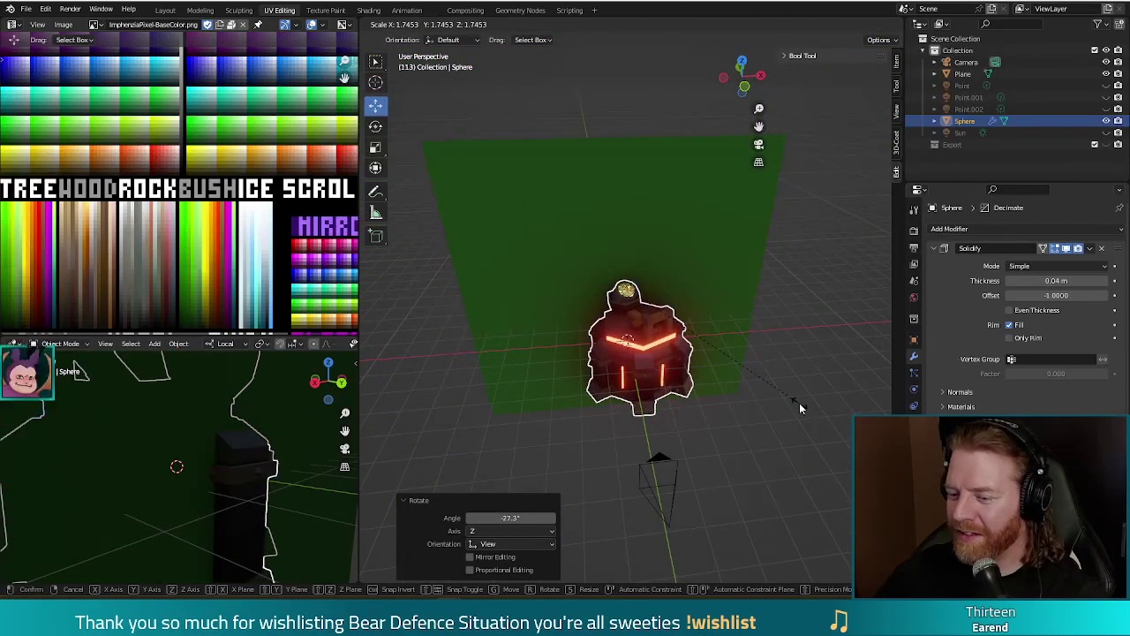
click(799, 403)
mouse_move(768, 413)
middle_down()
mouse_move(844, 373)
mouse_move(802, 397)
middle_up()
key(F12)
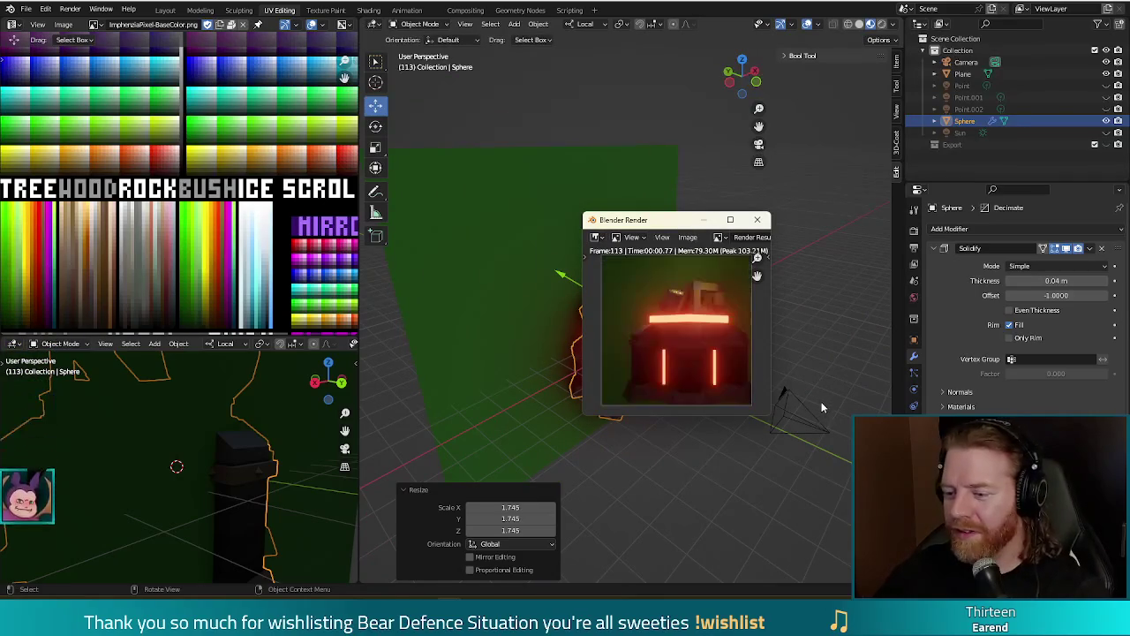
click(764, 225)
Tilt the tower from the front and side views, shift it sideways and re-render.
key(KP_3)
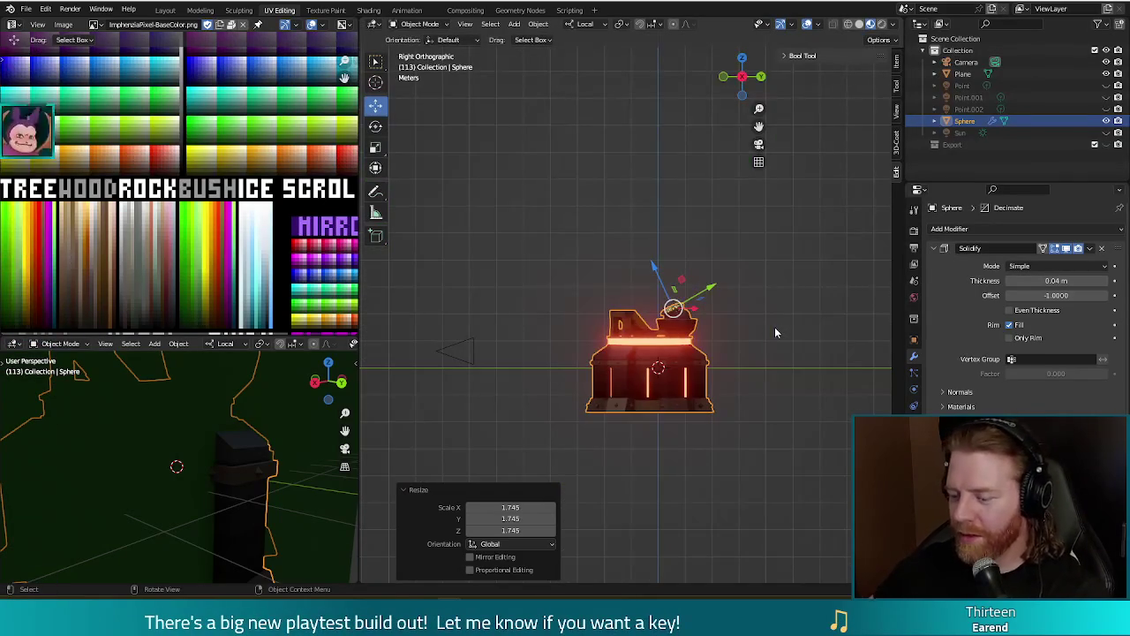
key(KP_1)
key(r)
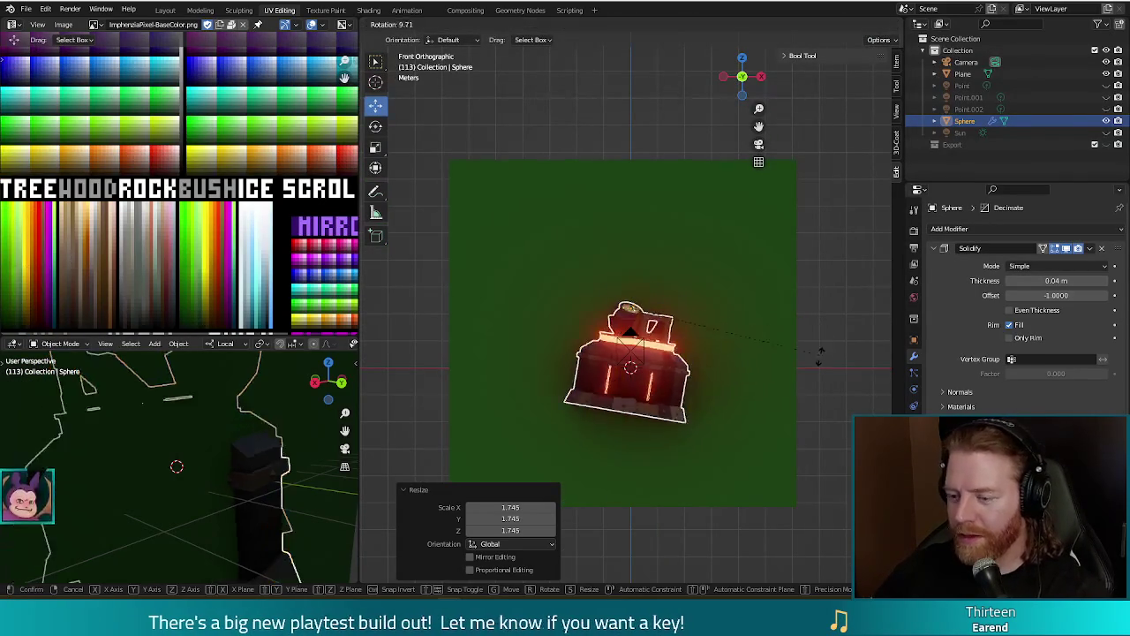
click(807, 390)
key(ctrl+z)
key(KP_3)
key(r)
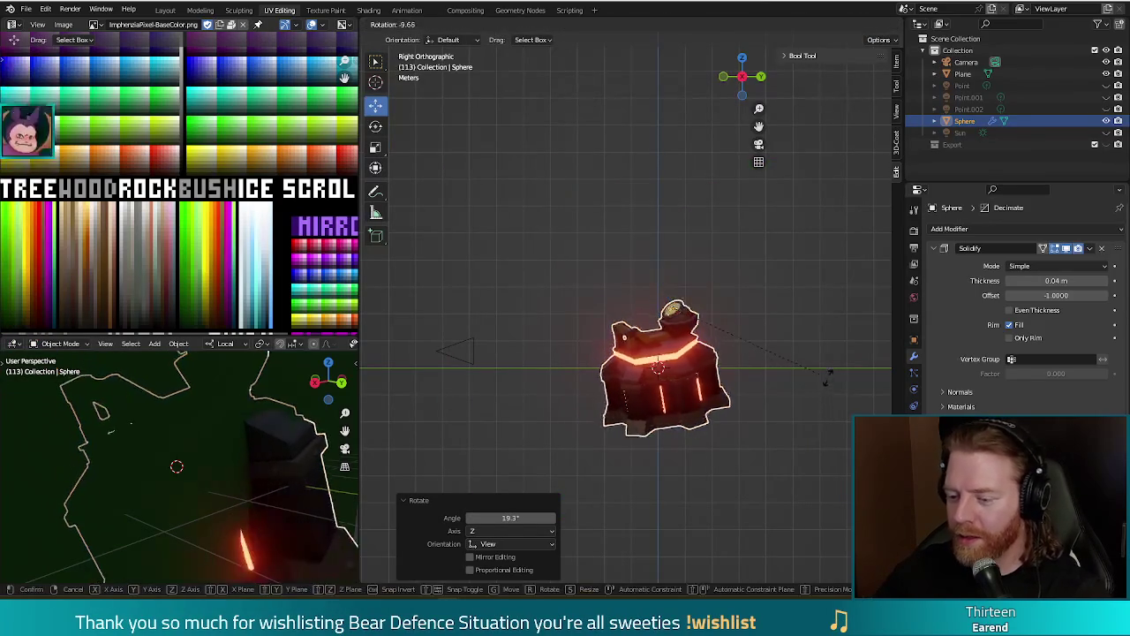
click(821, 361)
drag(672, 311, 606, 308)
key(F12)
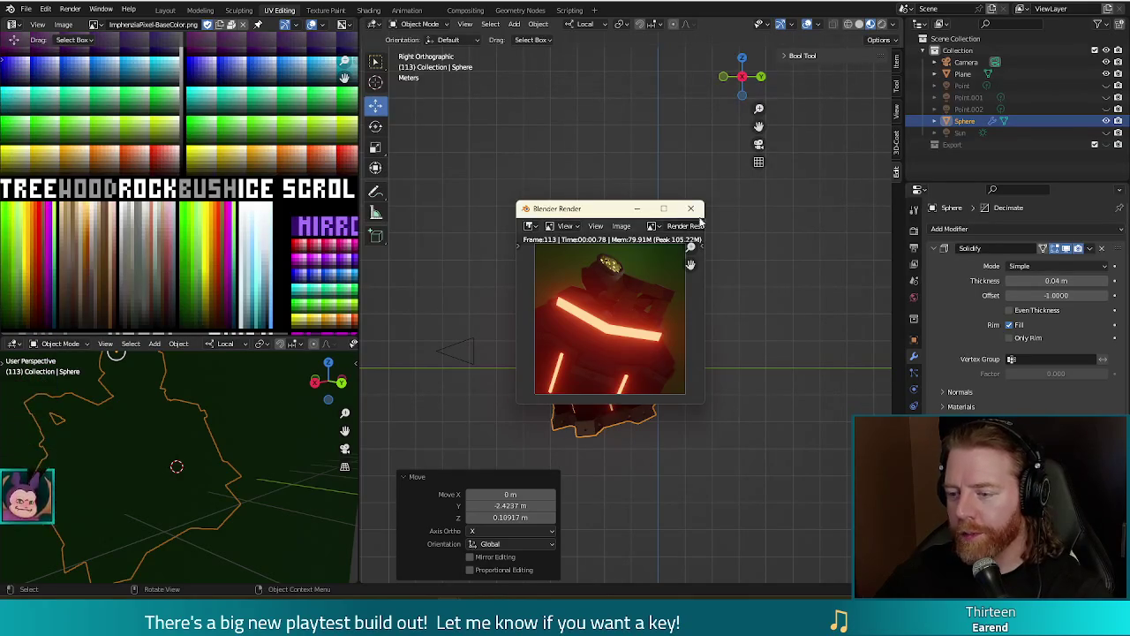
key(Escape)
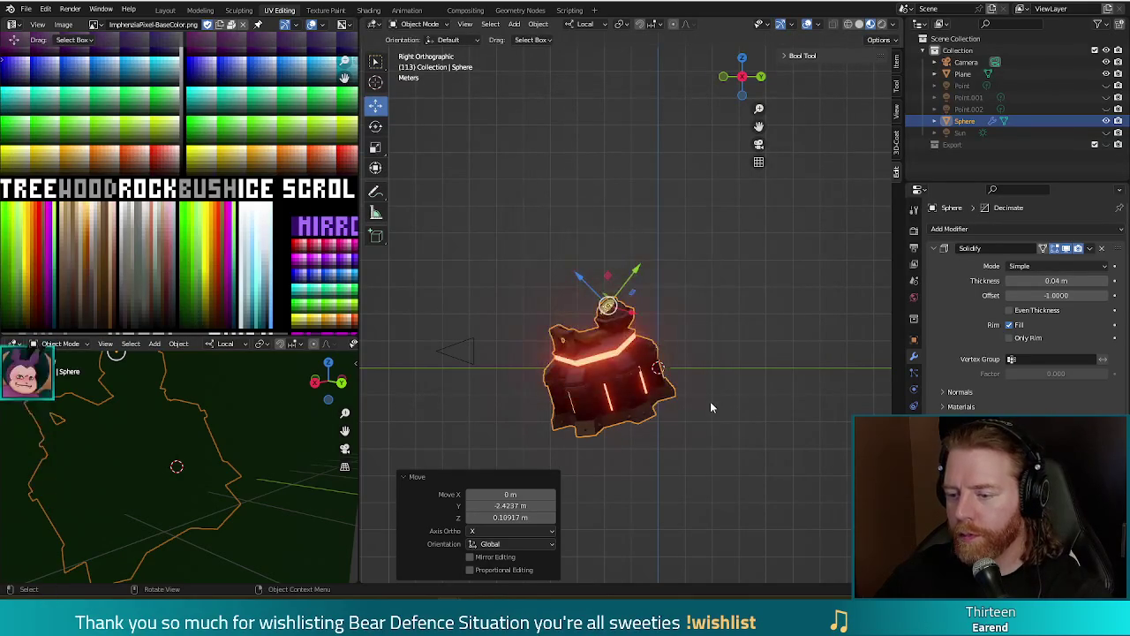
Rotate the tower −30.7° about the view axis and render a preview.
key(r)
click(755, 333)
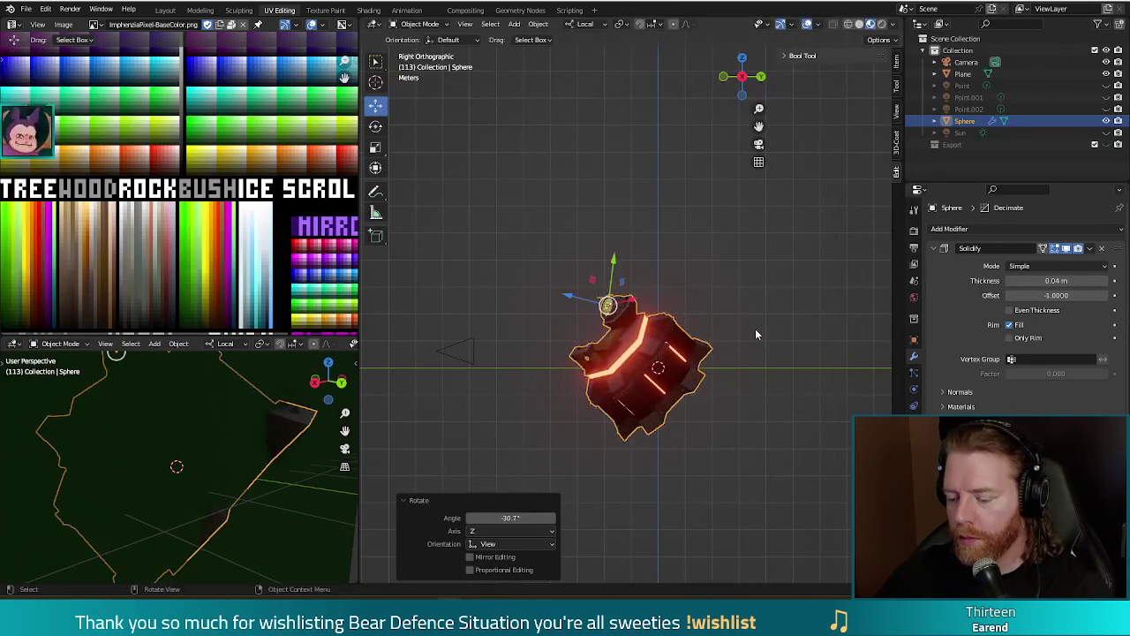
key(F12)
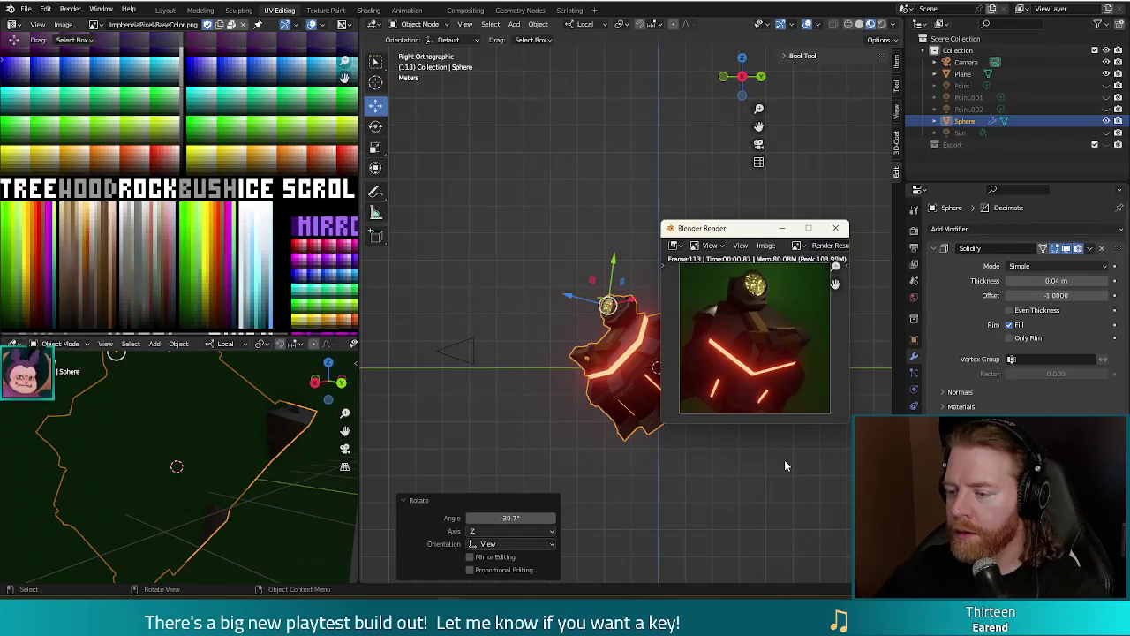
click(839, 230)
middle_drag(807, 432, 751, 438)
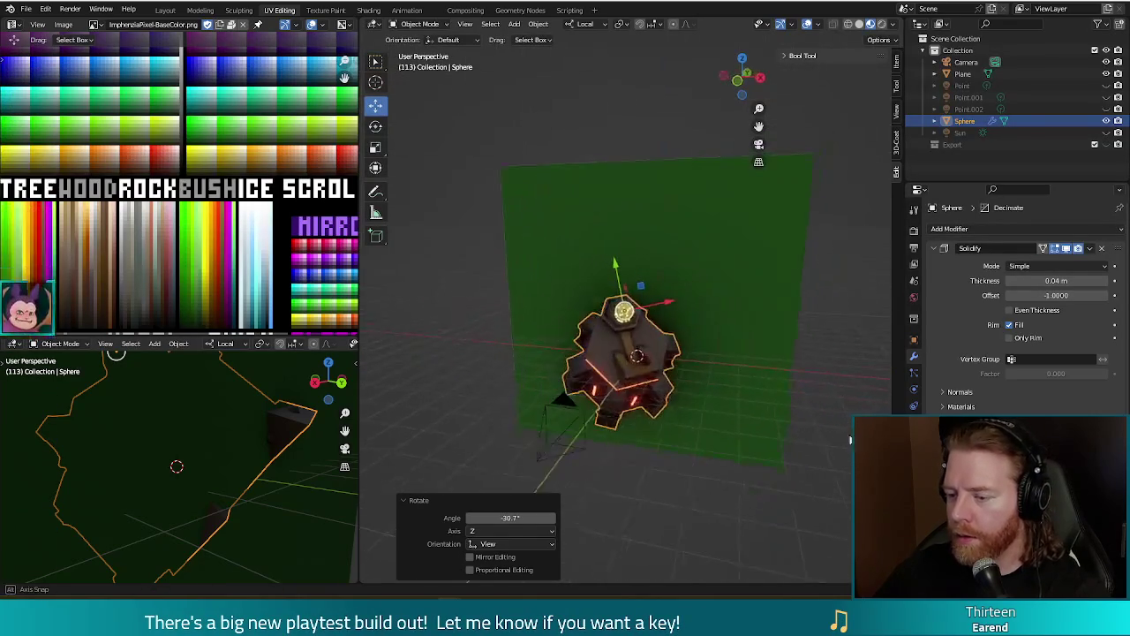
Rotate the tower 15.5°, then −16.4°, rendering a preview after each.
key(r)
click(733, 442)
mouse_move(733, 441)
middle_down()
mouse_move(721, 427)
mouse_move(733, 403)
middle_up()
key(F12)
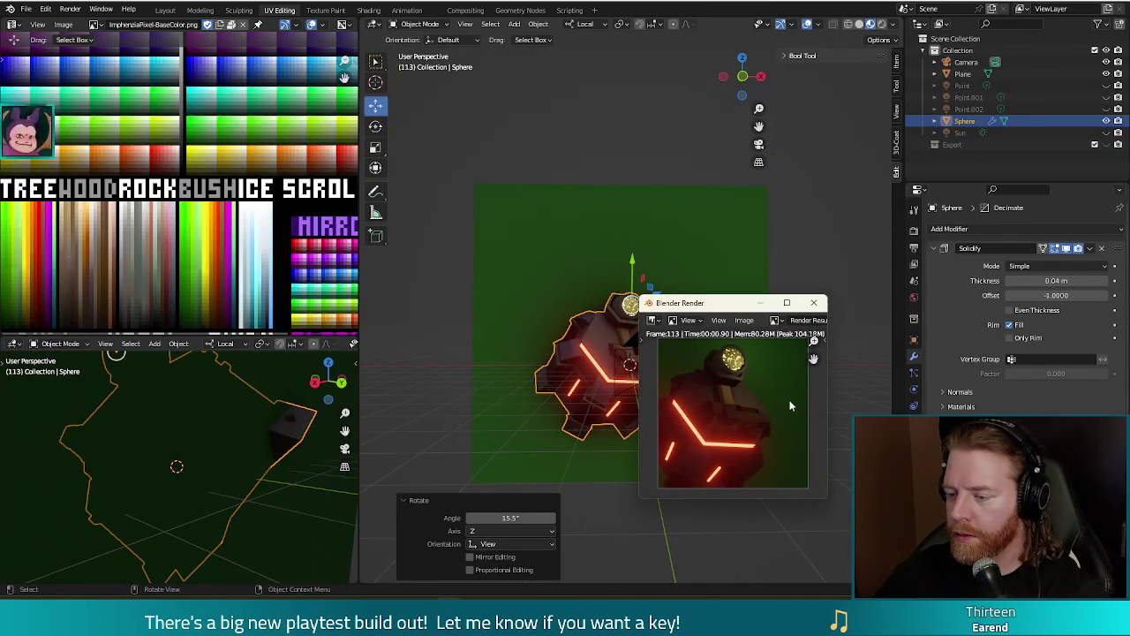
click(813, 302)
key(r)
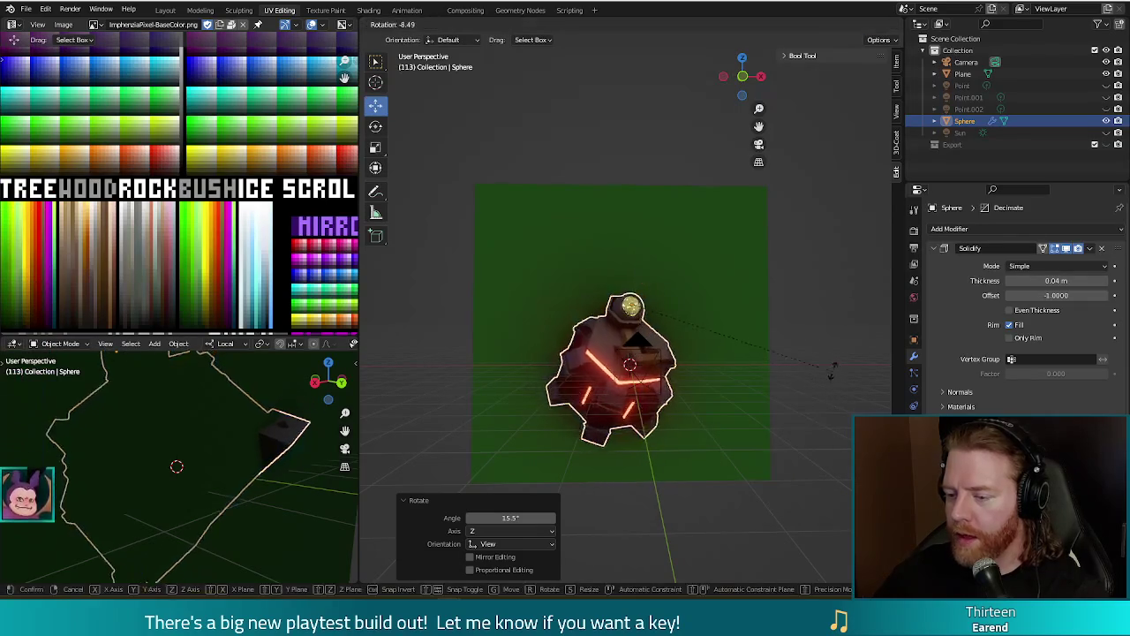
click(834, 342)
key(F12)
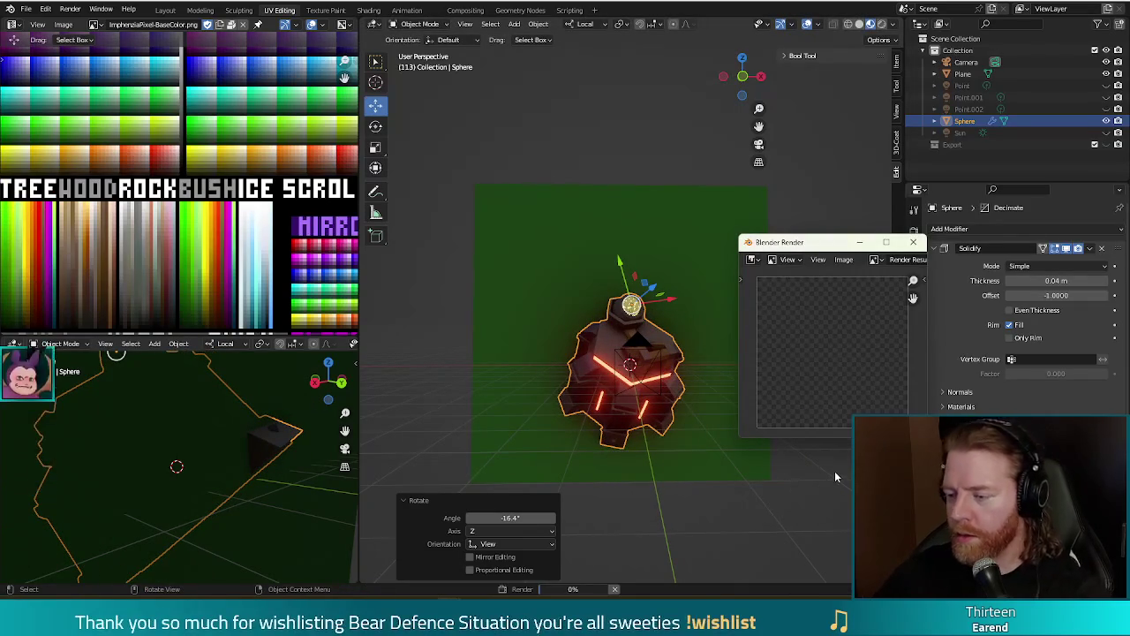
click(913, 242)
Scale the tower up to 1.411 and render a preview.
key(s)
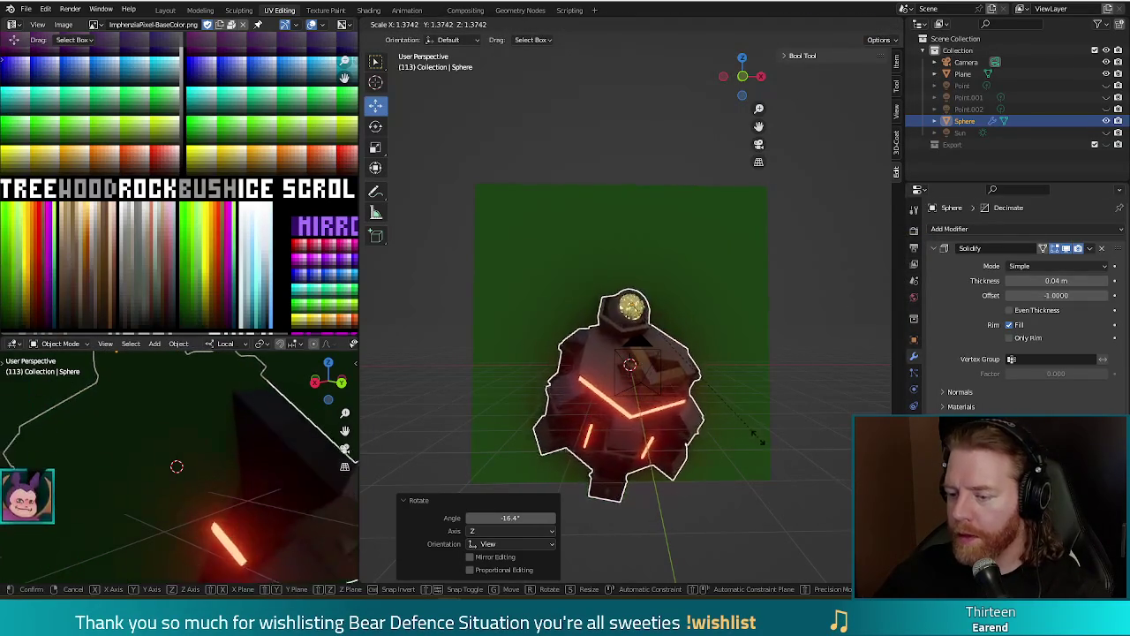
click(767, 441)
key(F12)
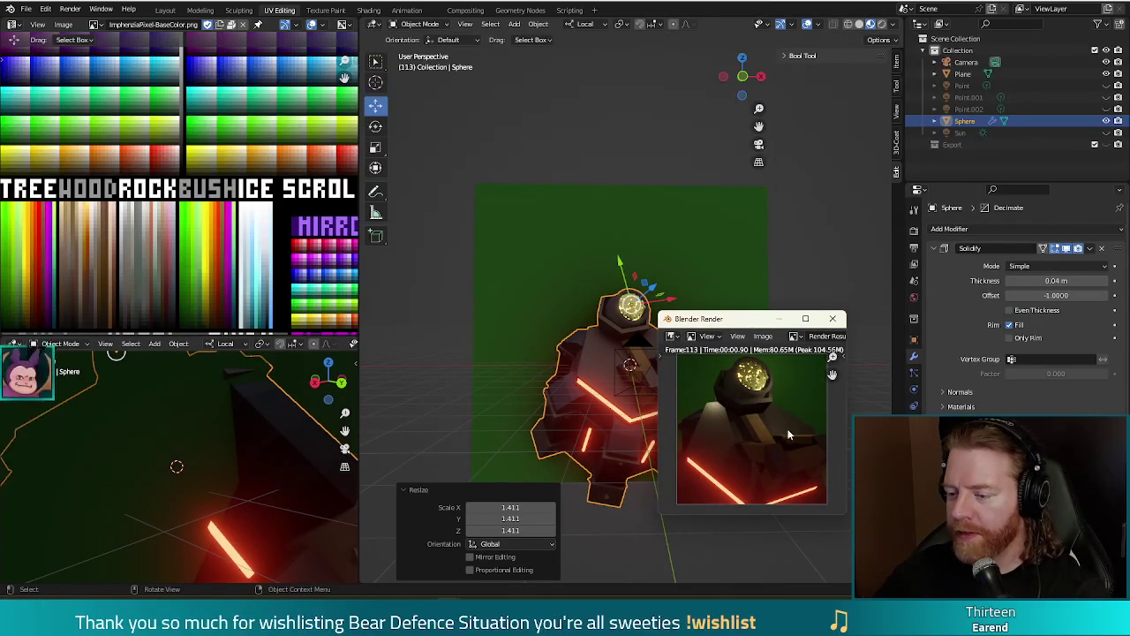
click(834, 318)
Rotate the tower to −23.7° and render the new angle.
mouse_move(731, 433)
middle_down()
mouse_move(810, 418)
mouse_move(805, 433)
middle_up()
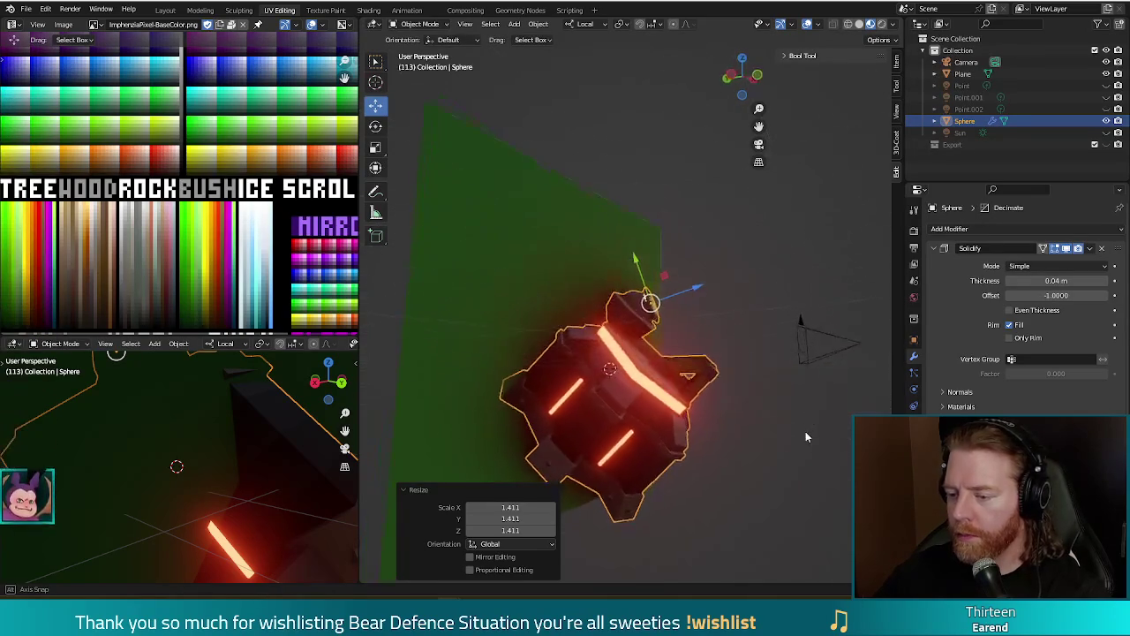
key(r)
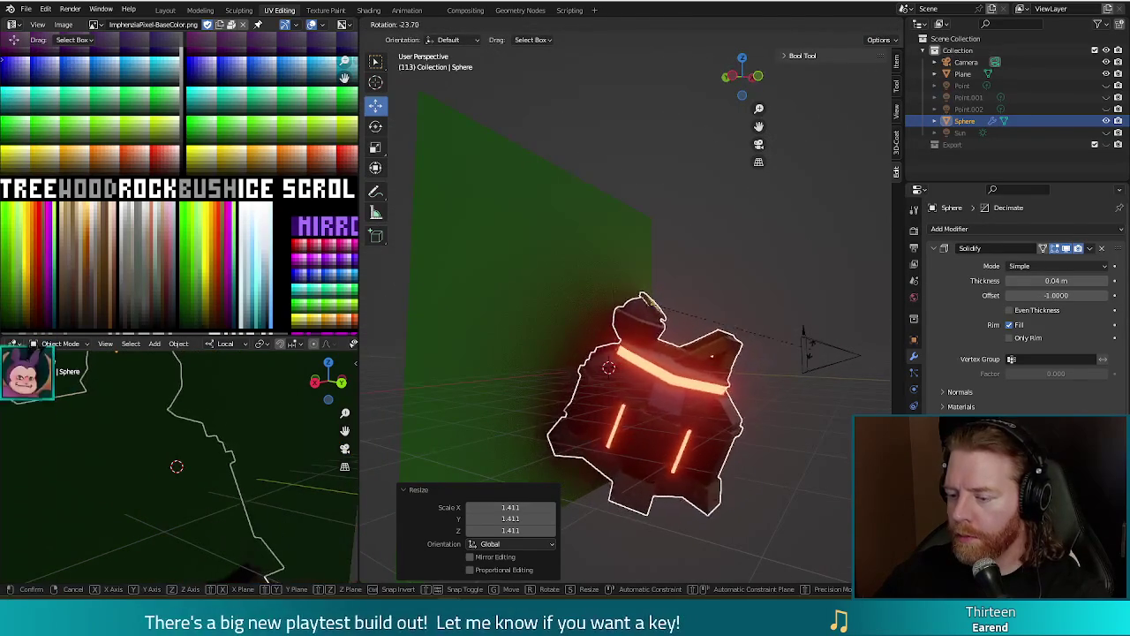
click(804, 340)
middle_drag(803, 340, 730, 481)
key(F12)
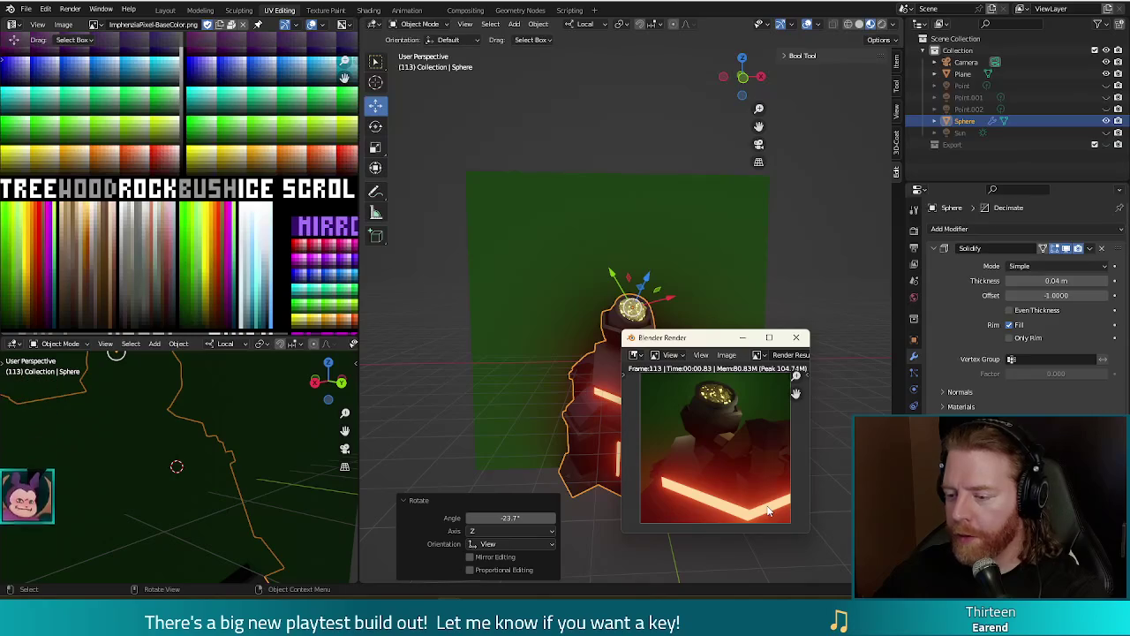
click(796, 337)
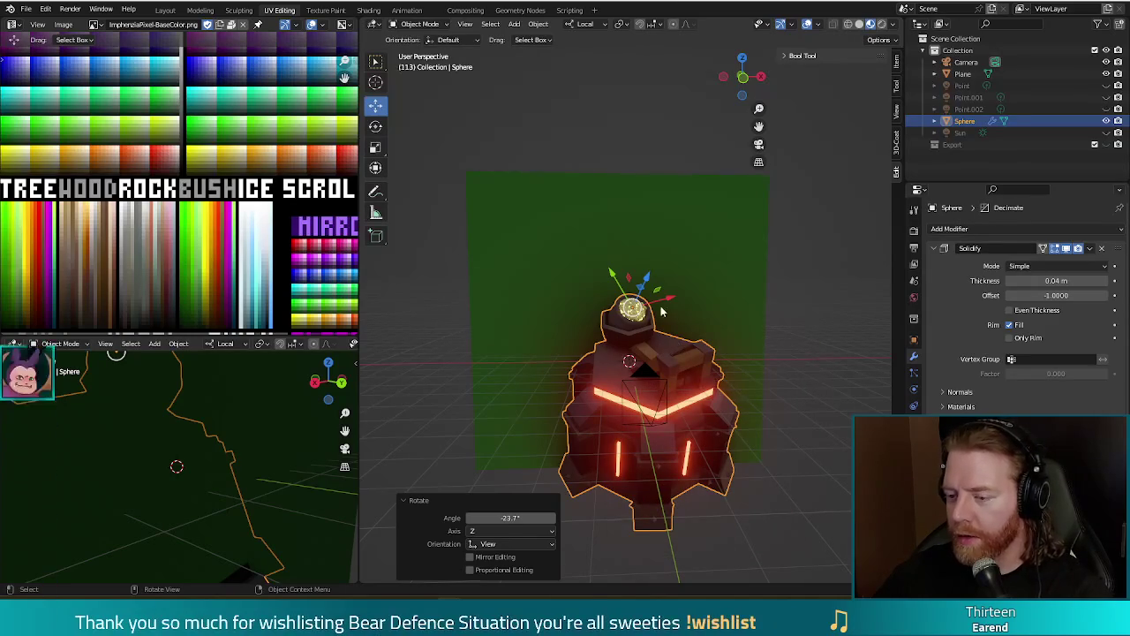
Slide the tower about 0.737 m along X, render it, and enter Edit Mode.
drag(632, 313, 608, 314)
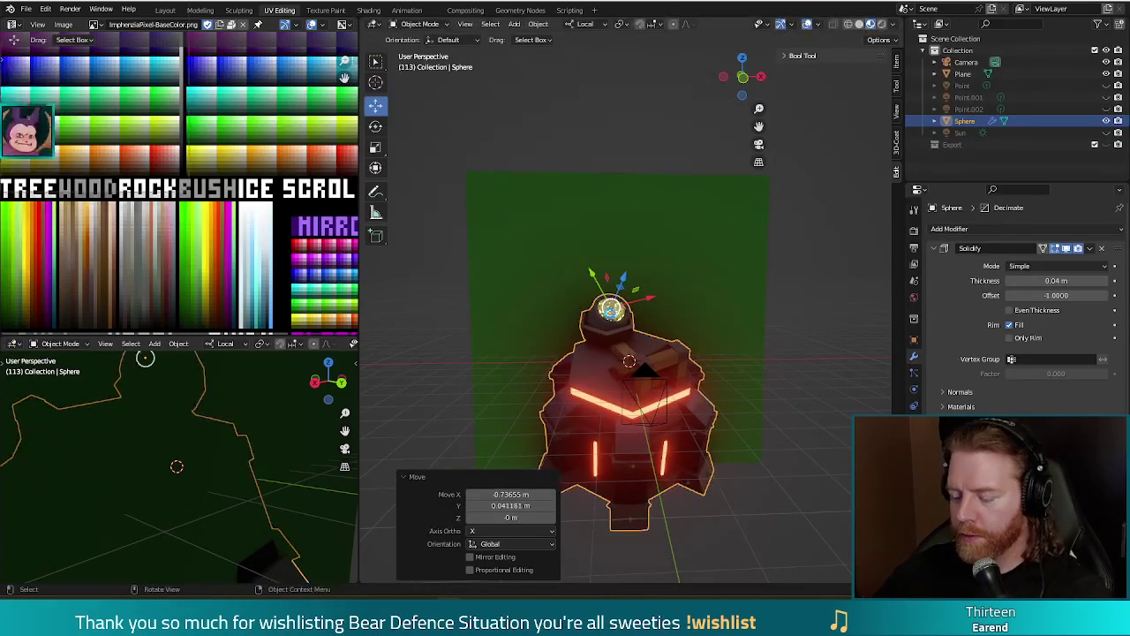
key(F12)
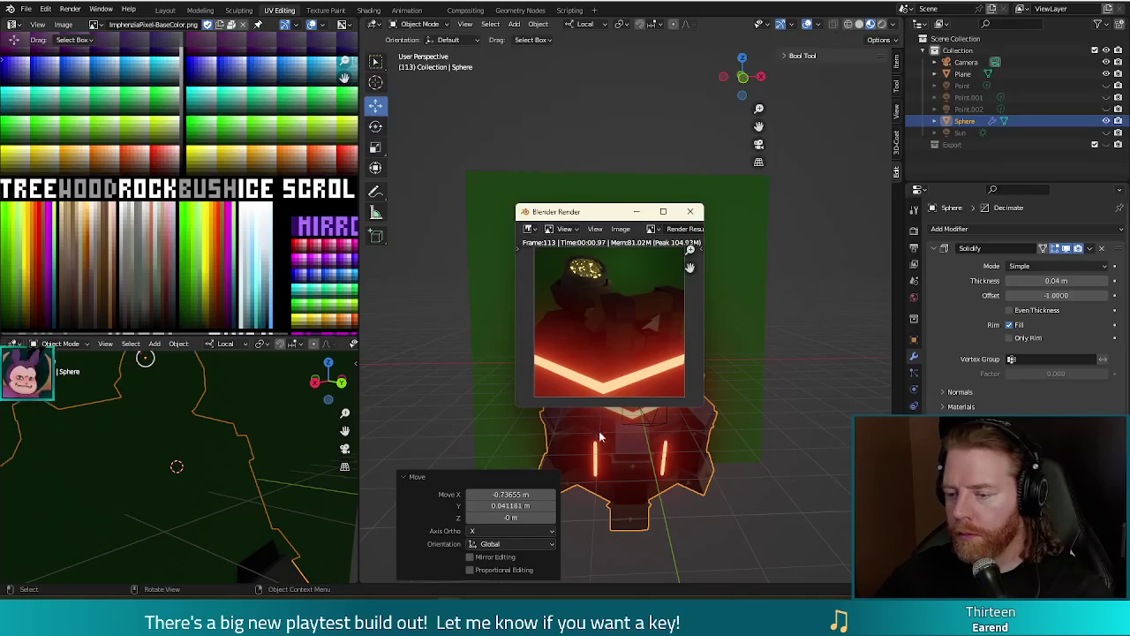
click(691, 212)
scroll(758, 456, up, 3)
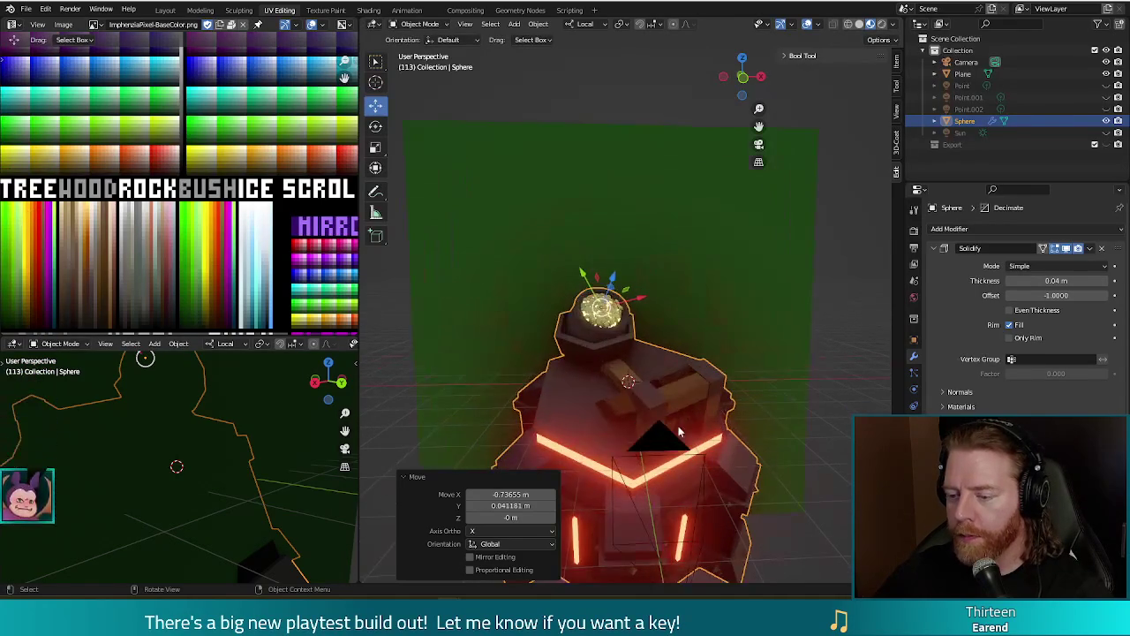
key(Tab)
mouse_move(768, 459)
middle_down()
mouse_move(826, 440)
mouse_move(838, 487)
middle_up()
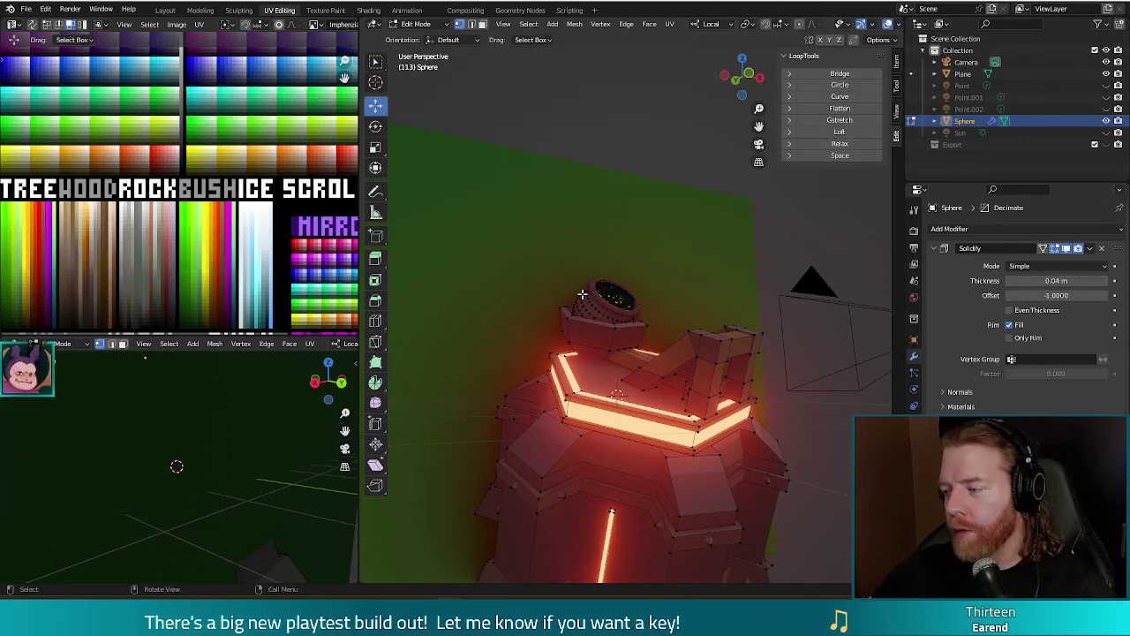
Frame the top of the tower and check preview renders of the current rim.
mouse_move(730, 236)
middle_down()
mouse_move(713, 259)
mouse_move(718, 361)
mouse_move(738, 373)
middle_up()
scroll(713, 260, down, 3)
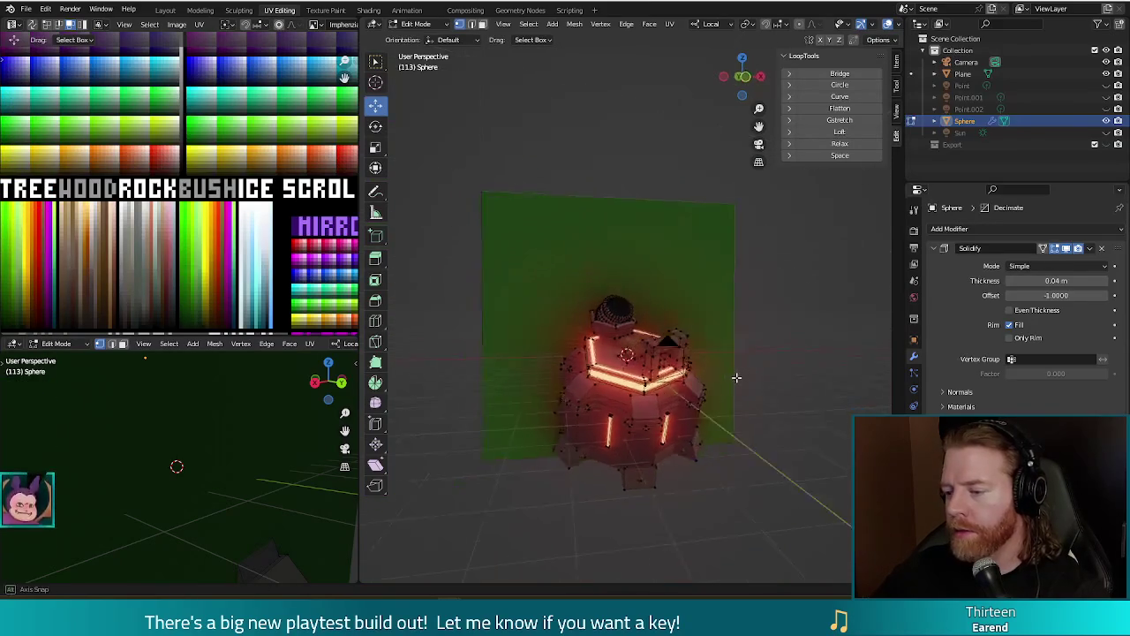
key(F12)
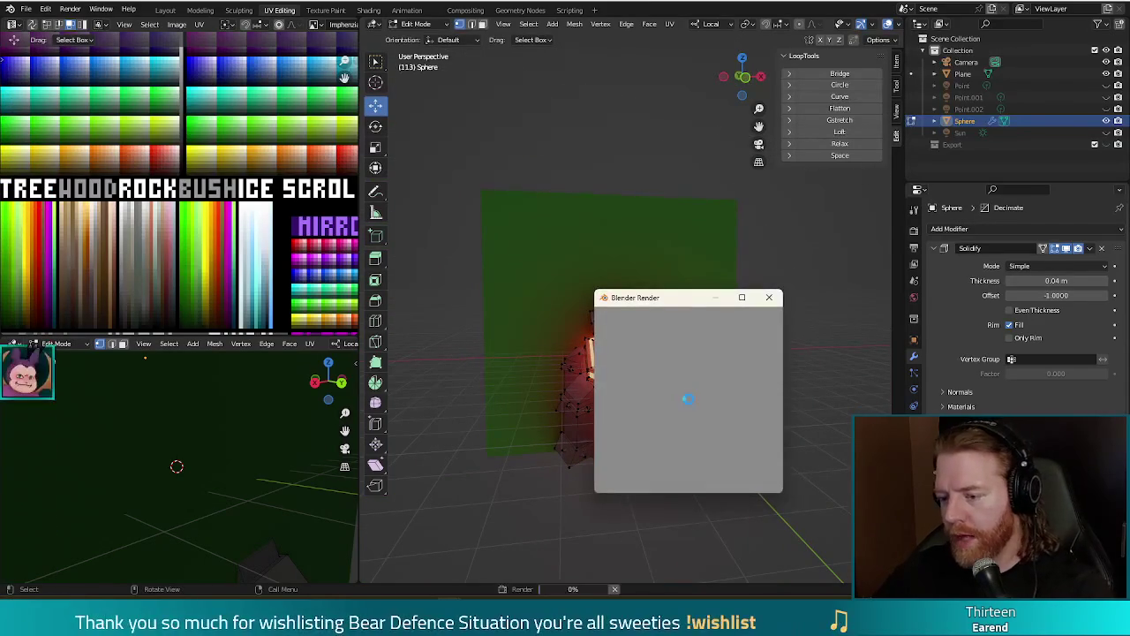
key(Escape)
middle_drag(729, 415, 647, 451)
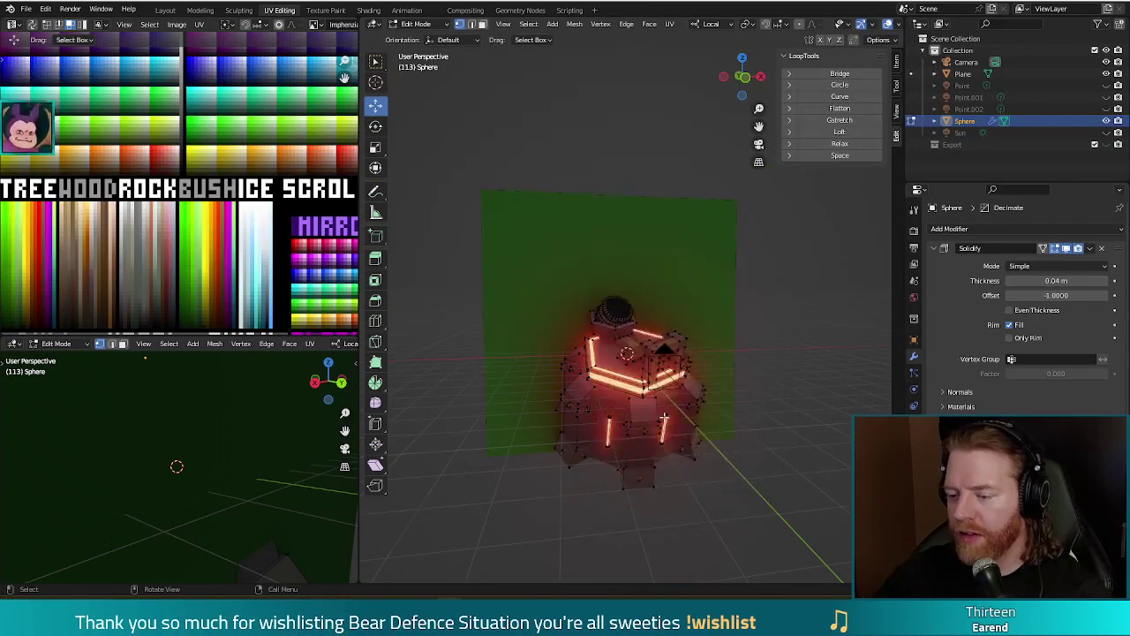
scroll(647, 450, up, 3)
key(F12)
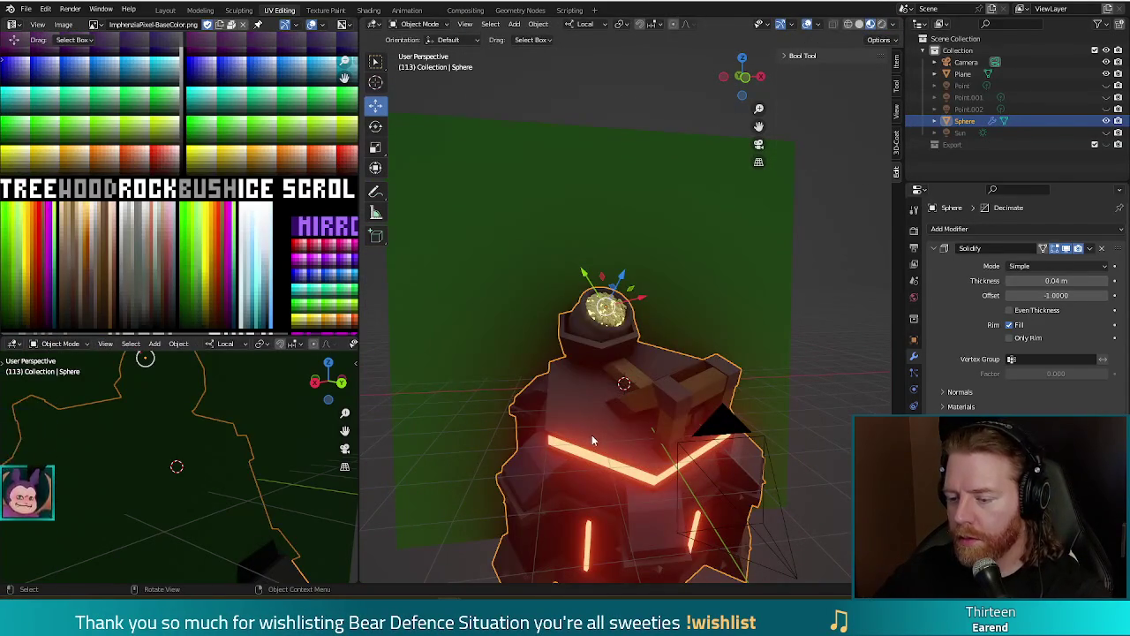
key(Escape)
key(F12)
key(Escape)
key(F12)
key(Escape)
key(F12)
key(Escape)
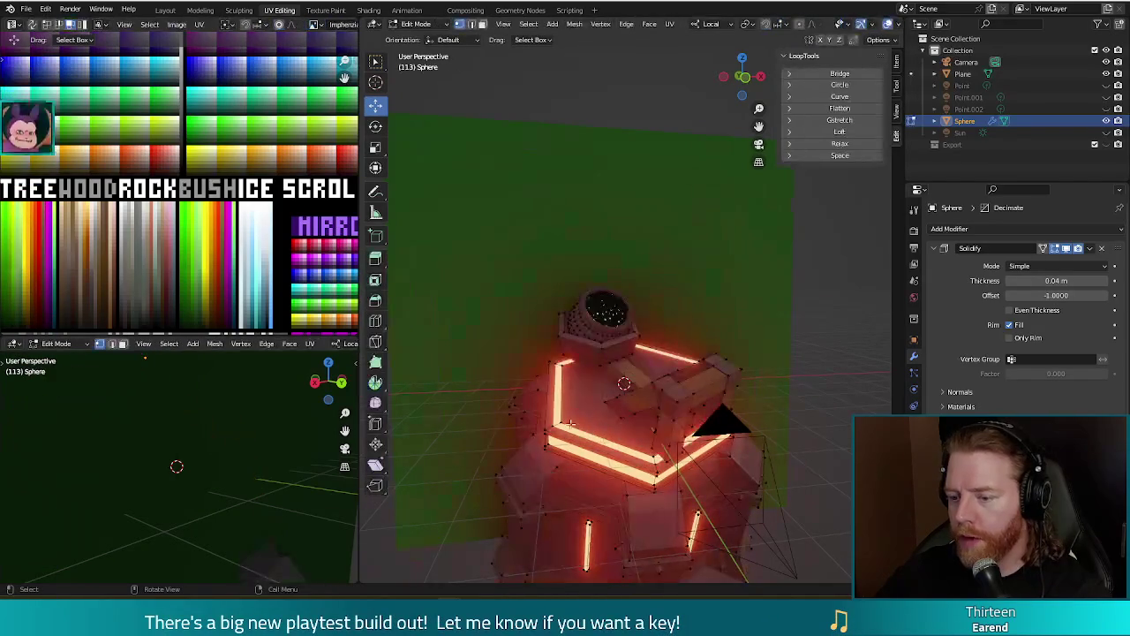
Shift the rim faces' UVs onto an orange palette swatch and render a preview.
key(a)
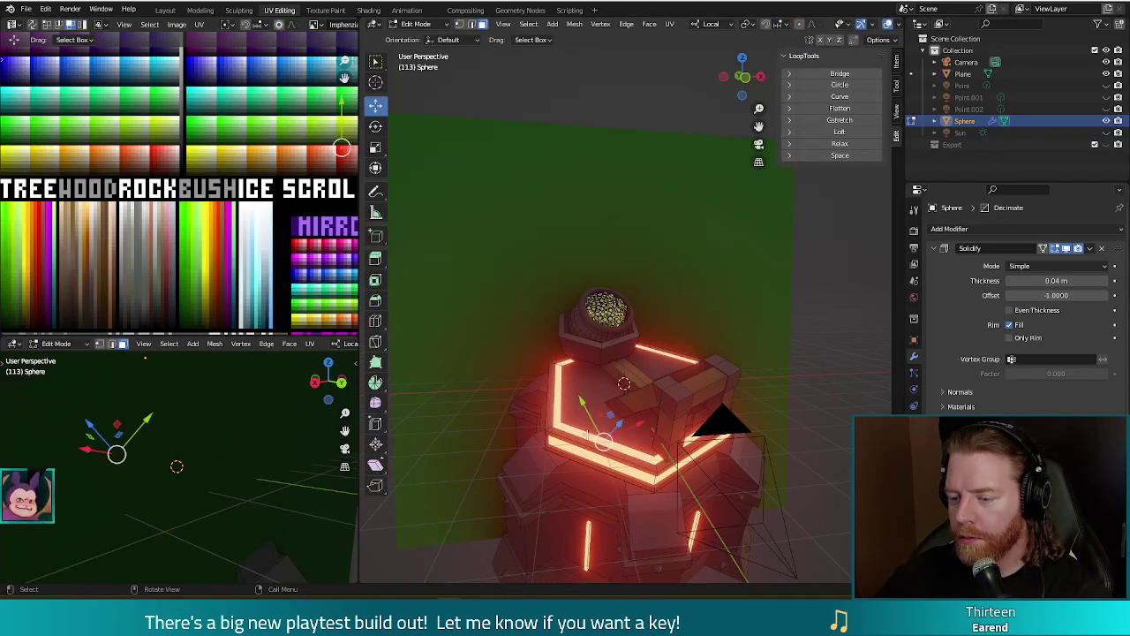
key(F12)
key(Escape)
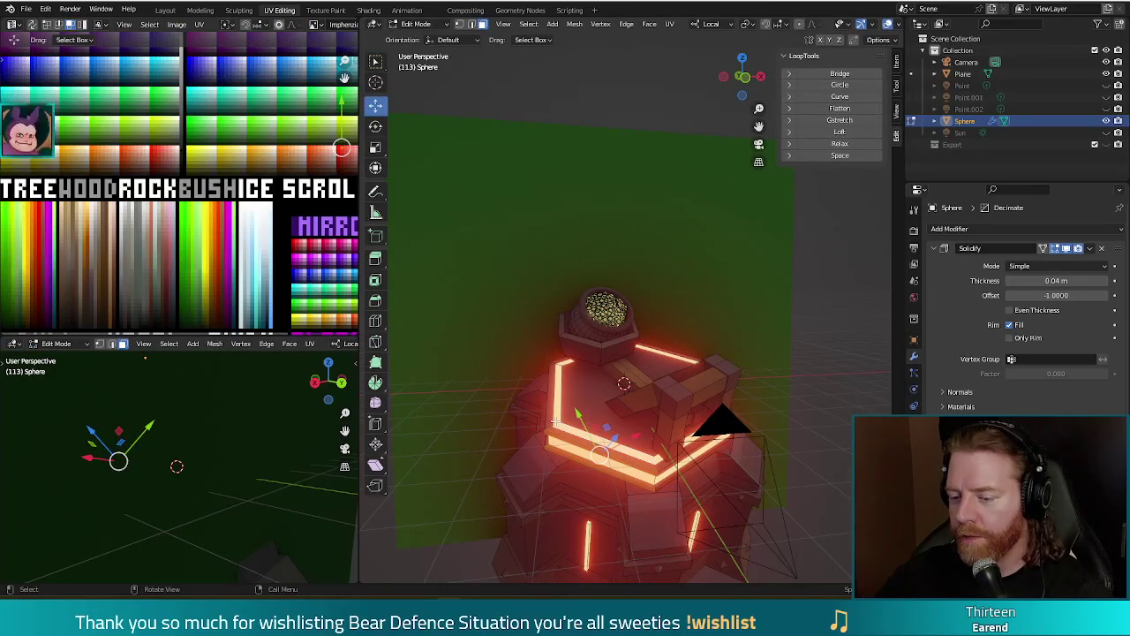
key(ctrl+z)
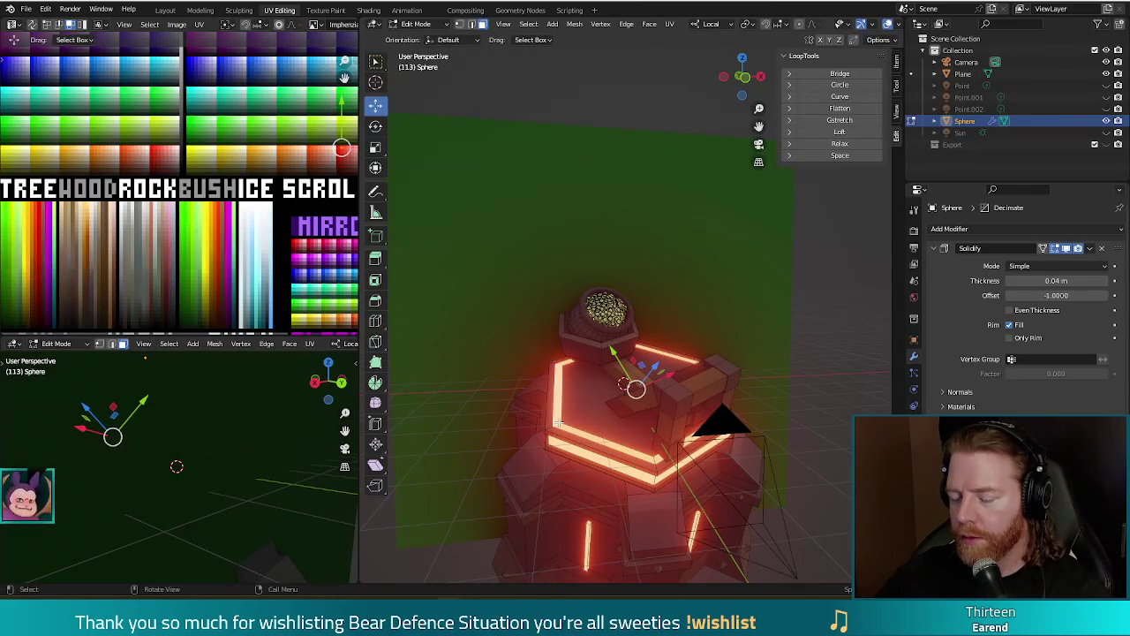
middle_drag(596, 427, 664, 433)
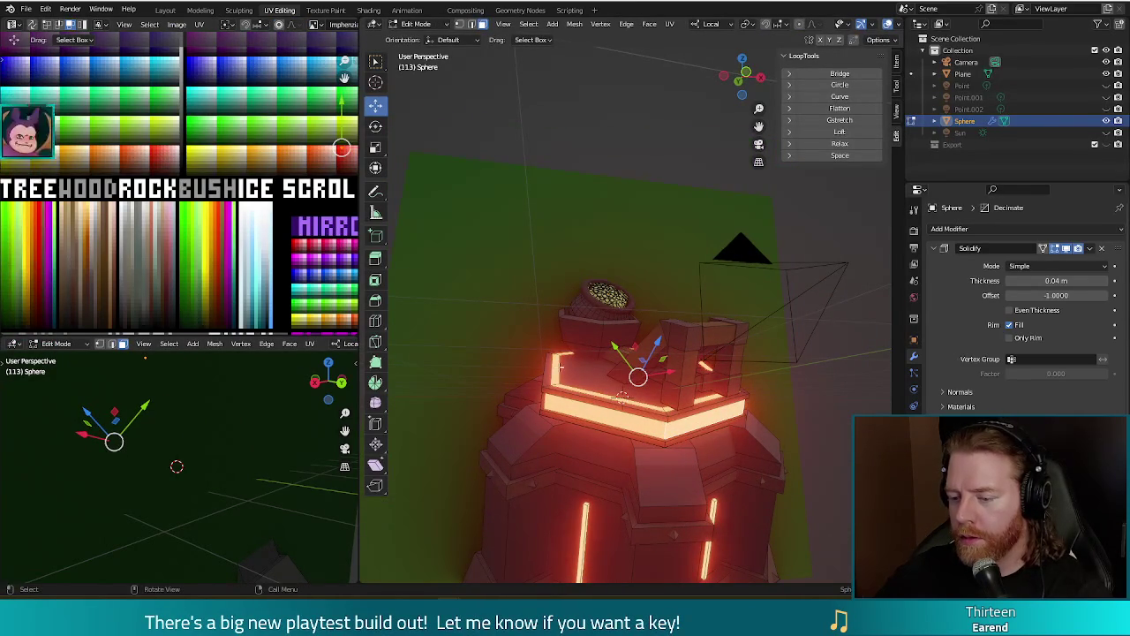
key(g)
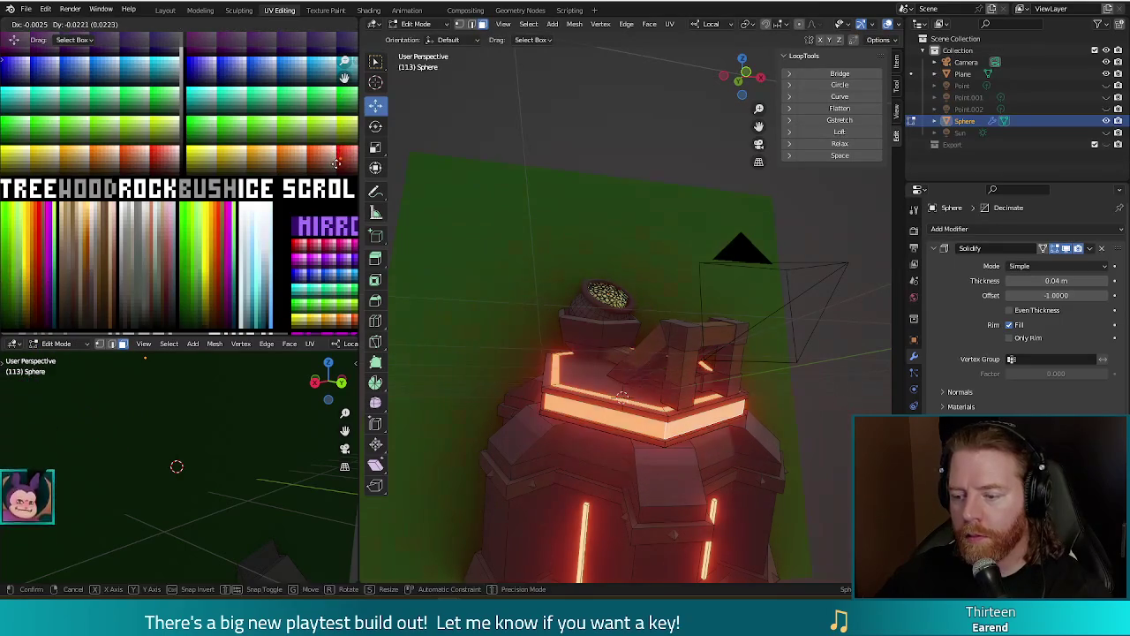
key(Escape)
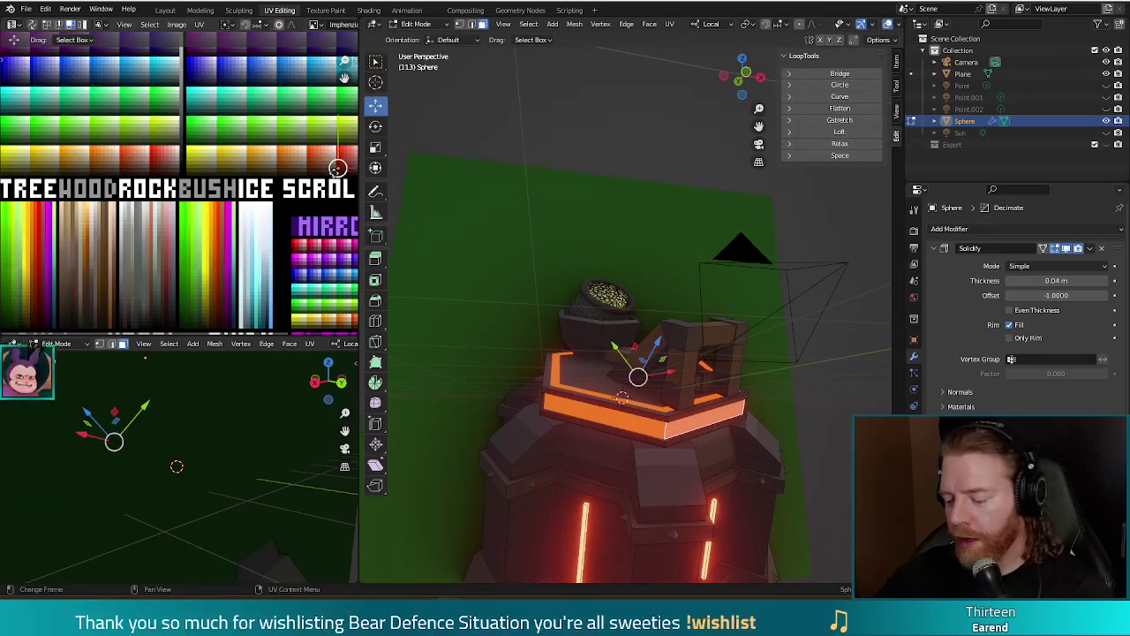
key(F12)
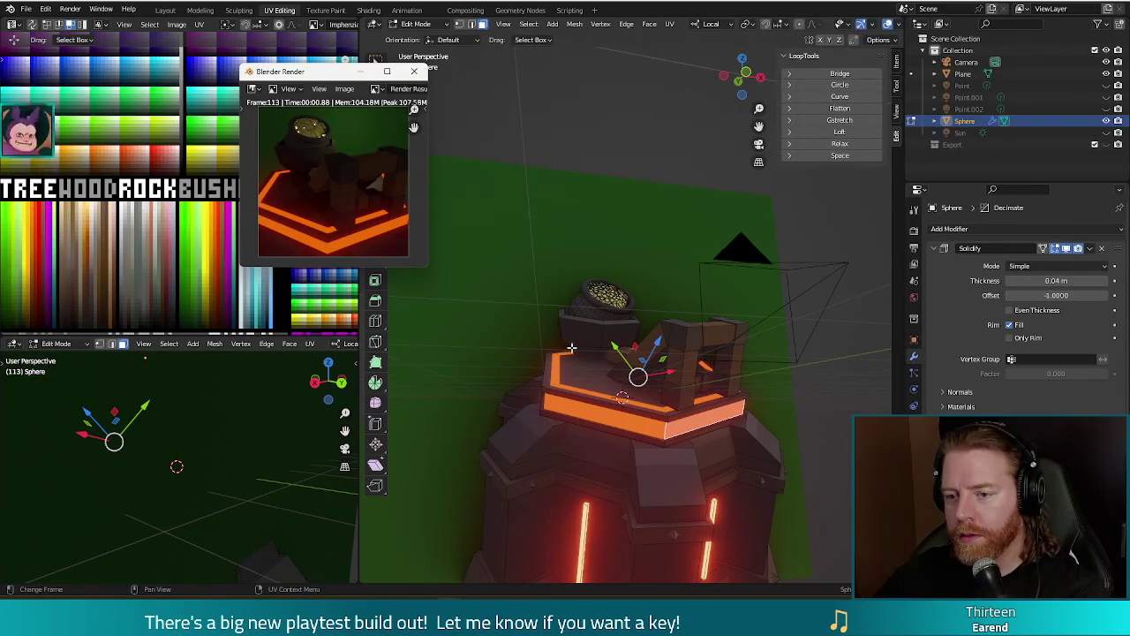
Close the render, make Point.001 and Point.002 visible again, and clear the mesh selection.
key(Escape)
scroll(625, 300, down, 6)
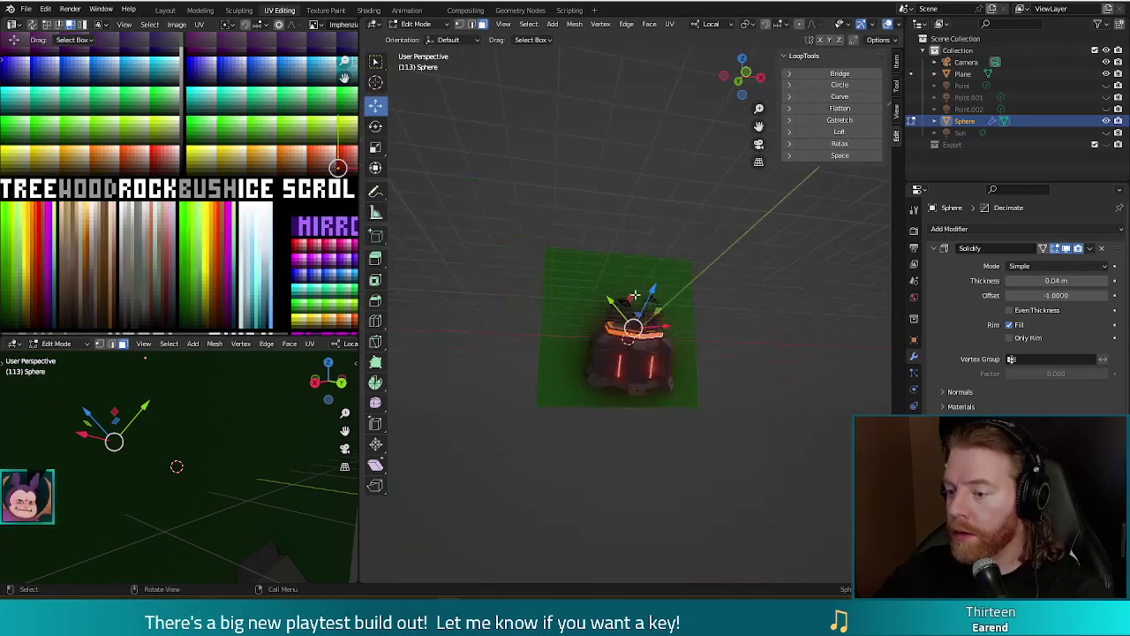
middle_drag(625, 300, 714, 292)
drag(1106, 98, 1106, 109)
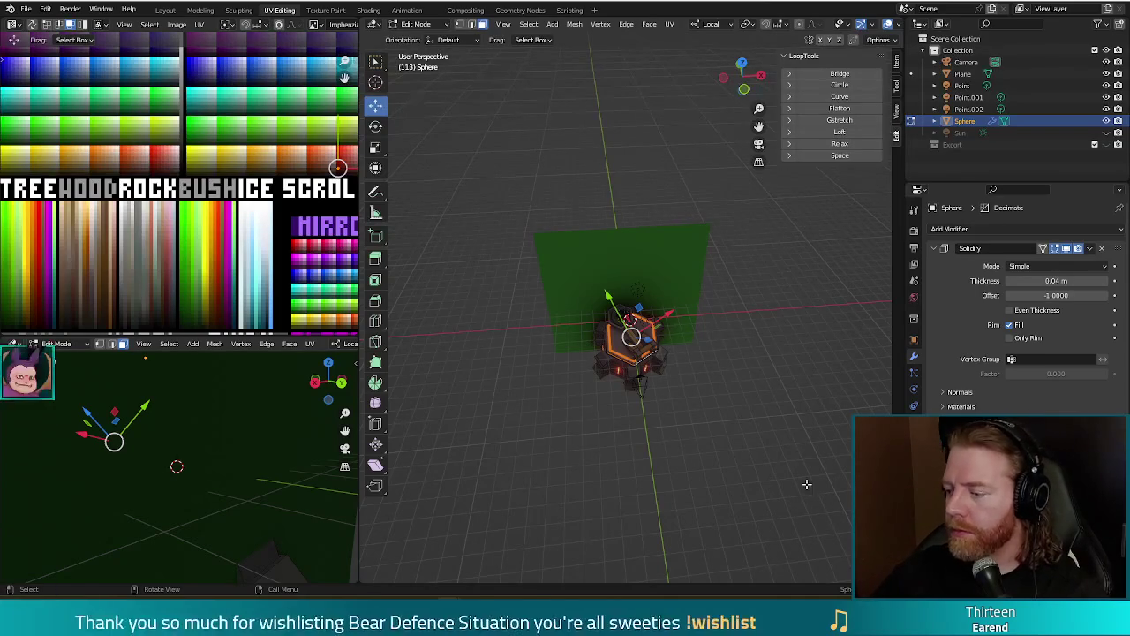
scroll(740, 450, up, 5)
mouse_move(767, 496)
middle_down()
mouse_move(731, 459)
mouse_move(763, 492)
middle_up()
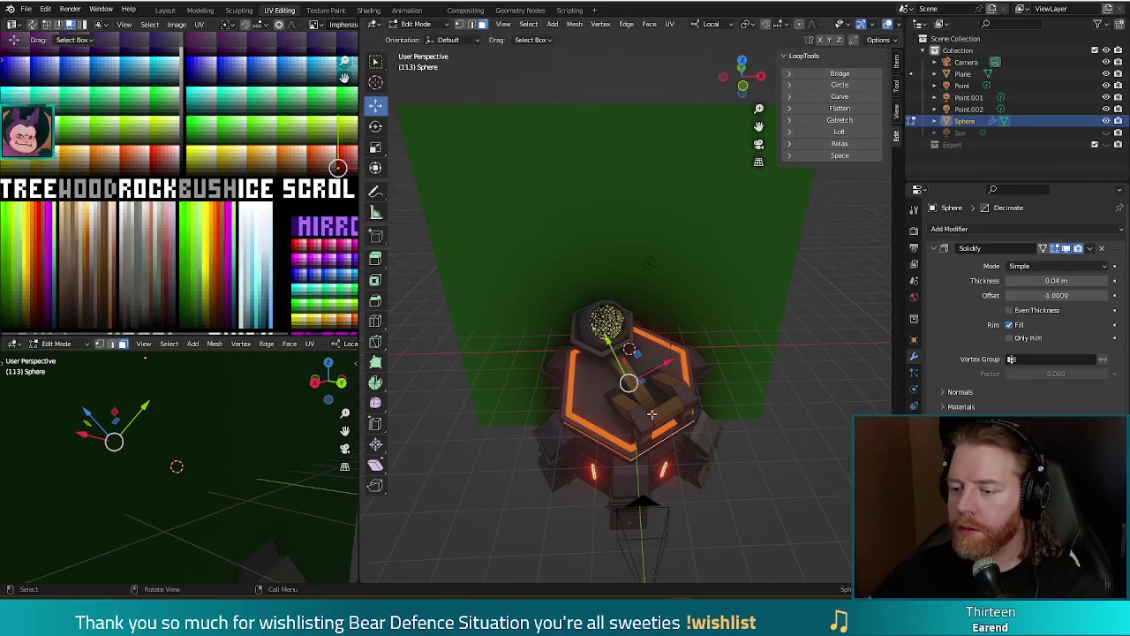
click(653, 269)
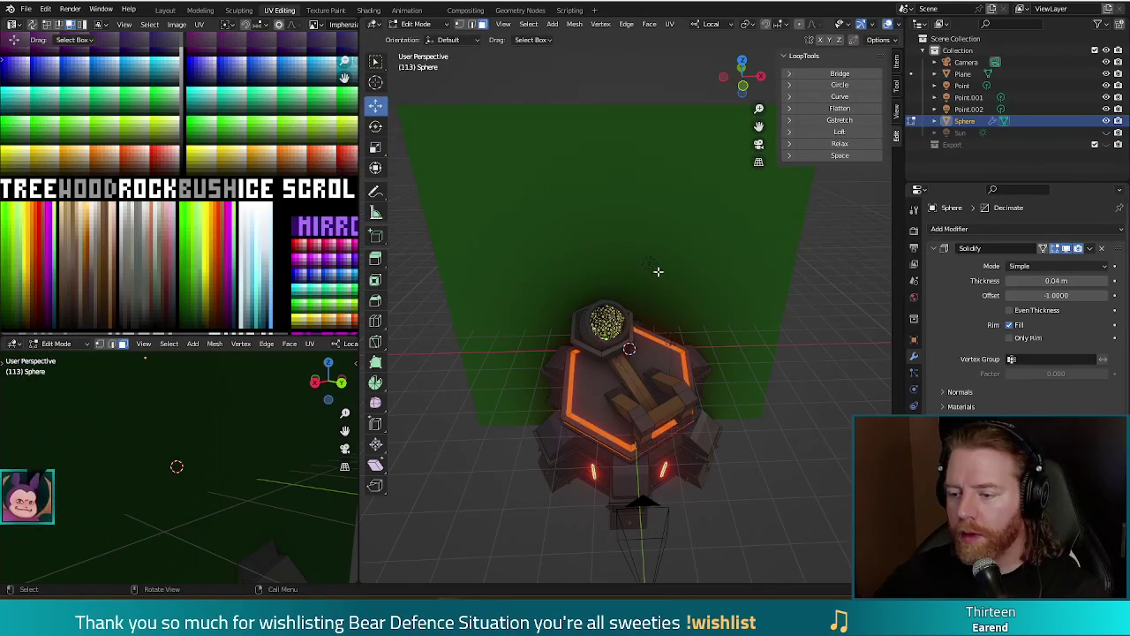
Leave Edit Mode and lower the Point.002 light along the Y axis.
key(Tab)
click(655, 271)
mouse_move(682, 288)
middle_down()
mouse_move(697, 348)
mouse_move(656, 352)
middle_up()
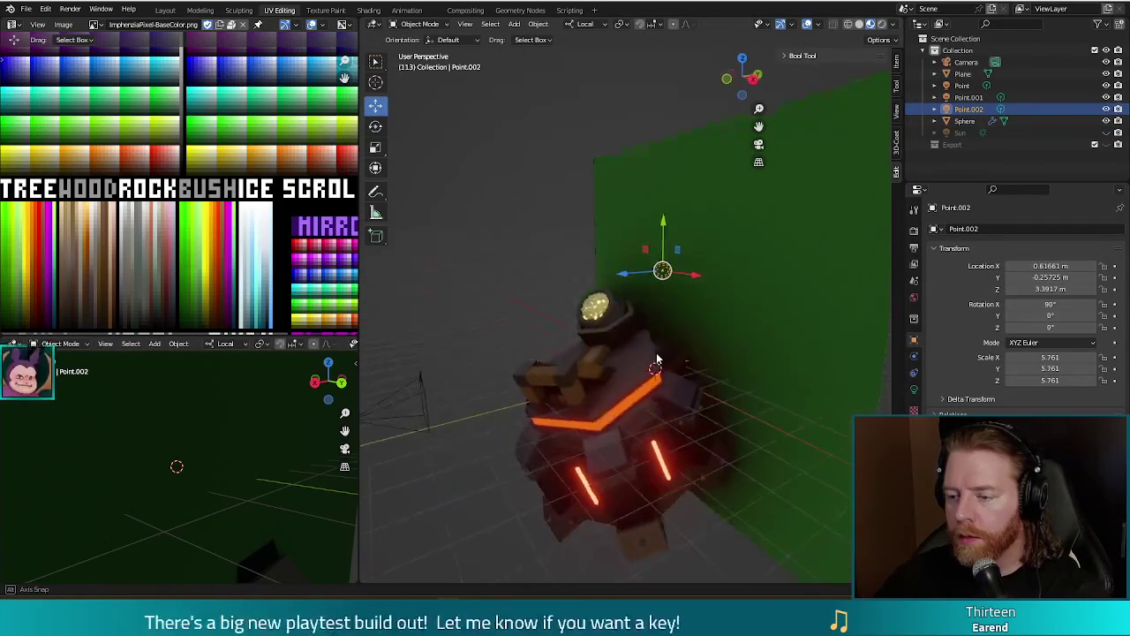
drag(657, 284, 647, 333)
mouse_move(647, 333)
middle_down()
mouse_move(686, 384)
mouse_move(711, 388)
mouse_move(730, 440)
mouse_move(786, 399)
mouse_move(724, 393)
middle_up()
key(g)
key(y)
key(Return)
Move the Point light down toward the tower, -0.75511 m along Y.
click(639, 347)
drag(679, 315, 688, 340)
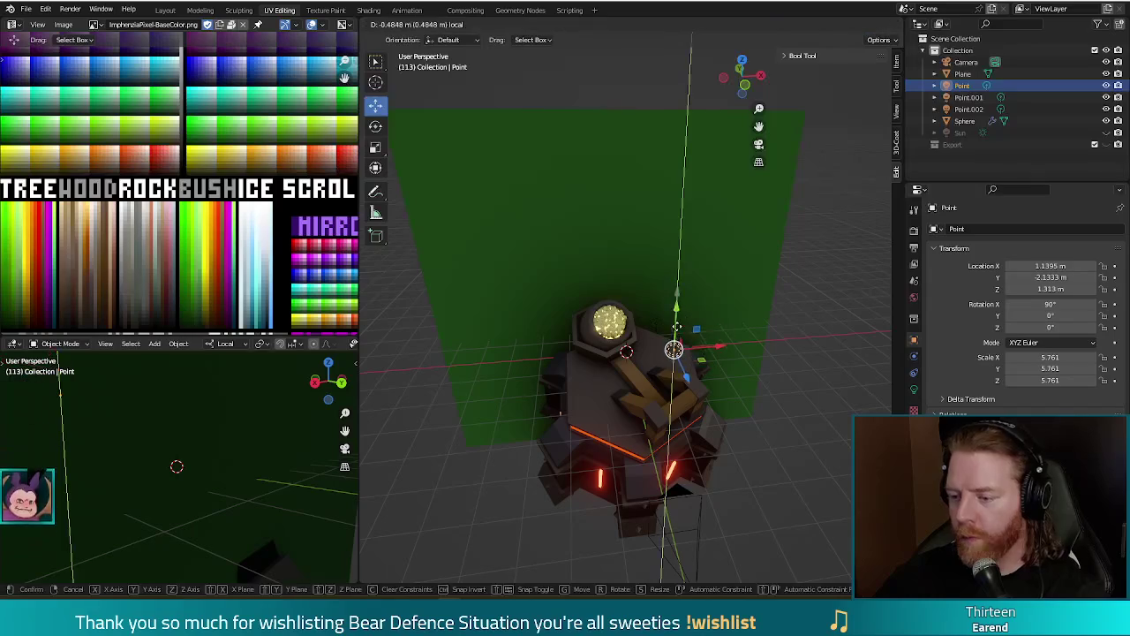
mouse_move(740, 446)
middle_down()
mouse_move(754, 420)
mouse_move(670, 416)
mouse_move(744, 429)
mouse_move(816, 403)
mouse_move(790, 442)
mouse_move(739, 419)
middle_up()
scroll(764, 408, down, 2)
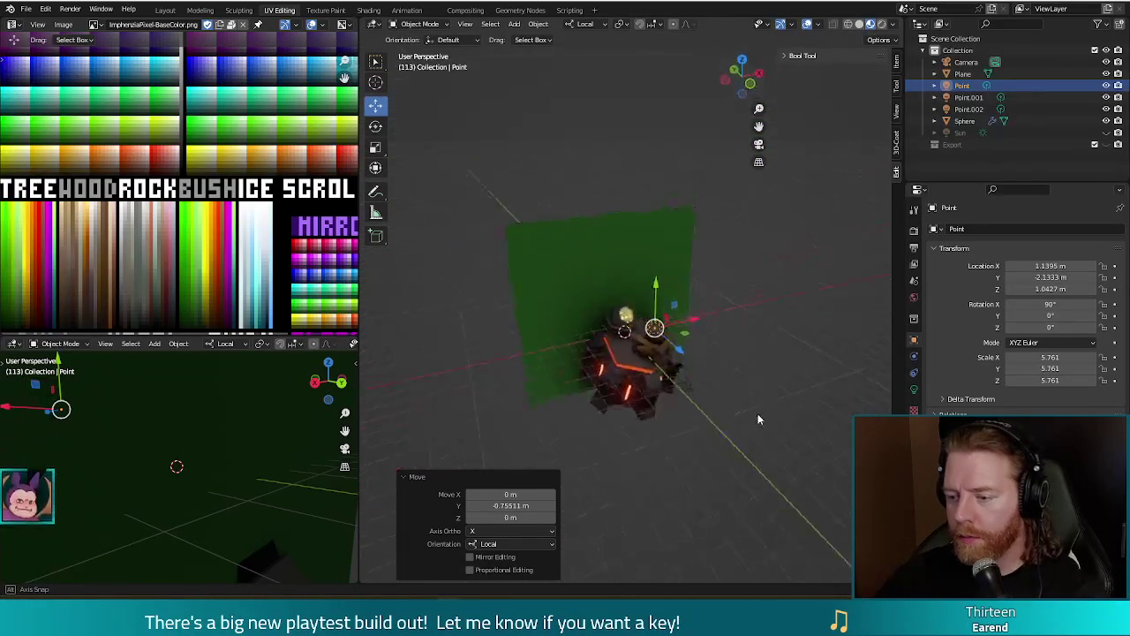
scroll(739, 418, up, 2)
scroll(739, 417, up, 3)
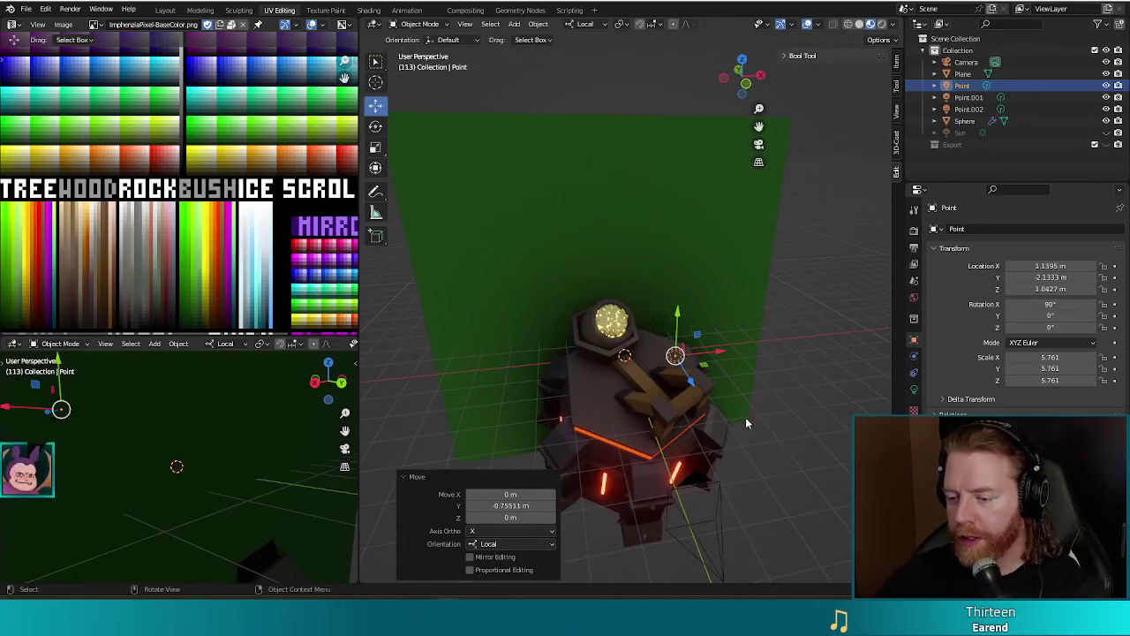
Reposition Point.001 beside the tower with repeated local Z and Y moves.
click(971, 97)
mouse_move(671, 371)
middle_down()
mouse_move(719, 375)
mouse_move(590, 356)
middle_up()
key(g)
key(z)
key(z)
click(719, 375)
key(g)
key(y)
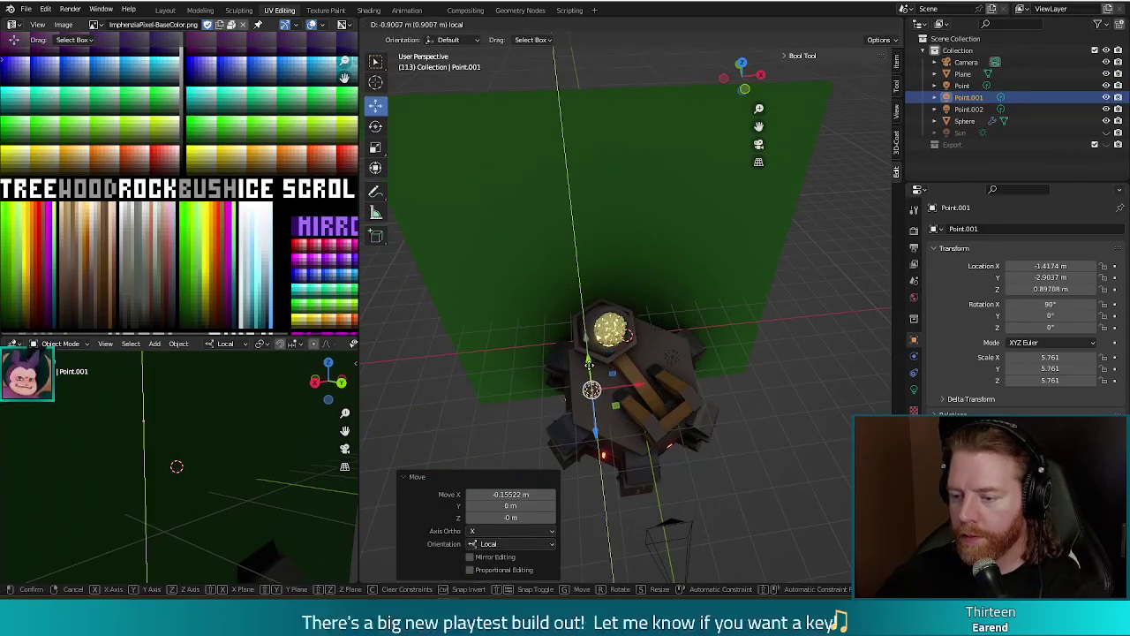
click(618, 371)
mouse_move(618, 371)
middle_down()
mouse_move(685, 362)
mouse_move(668, 335)
middle_up()
key(g)
key(y)
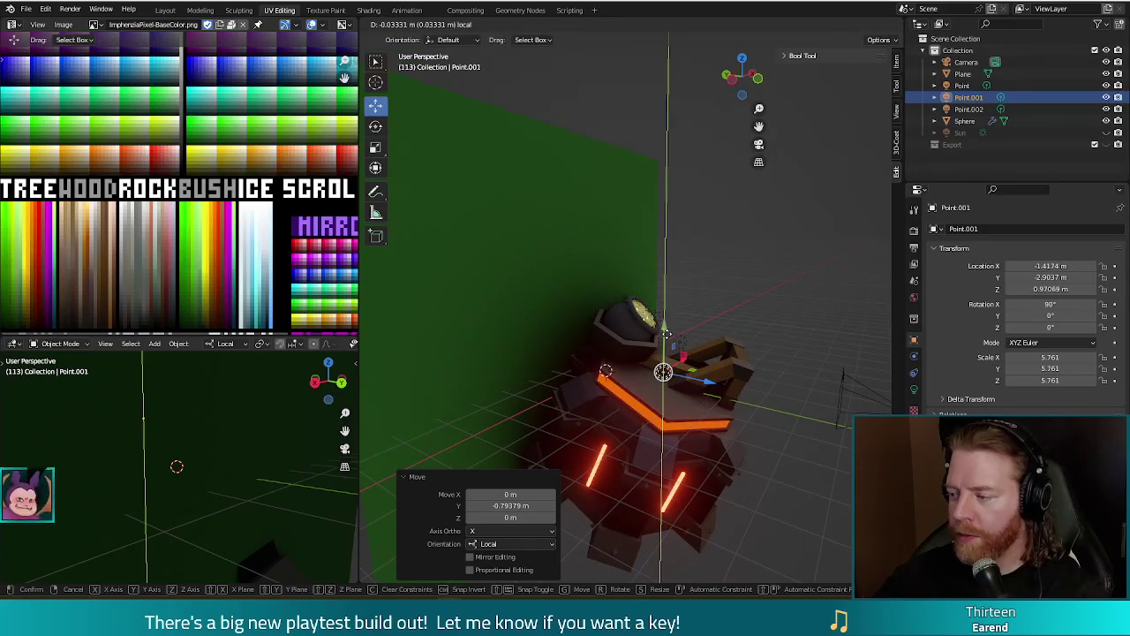
click(666, 333)
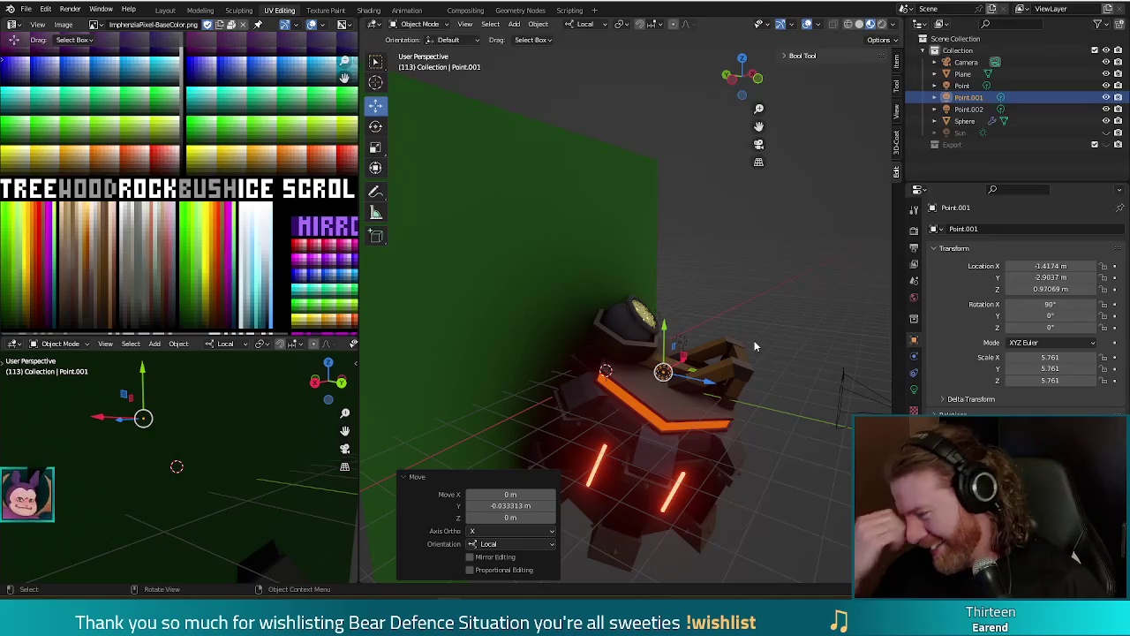
Render a preview of the current lighting and close it.
middle_drag(764, 304, 712, 318)
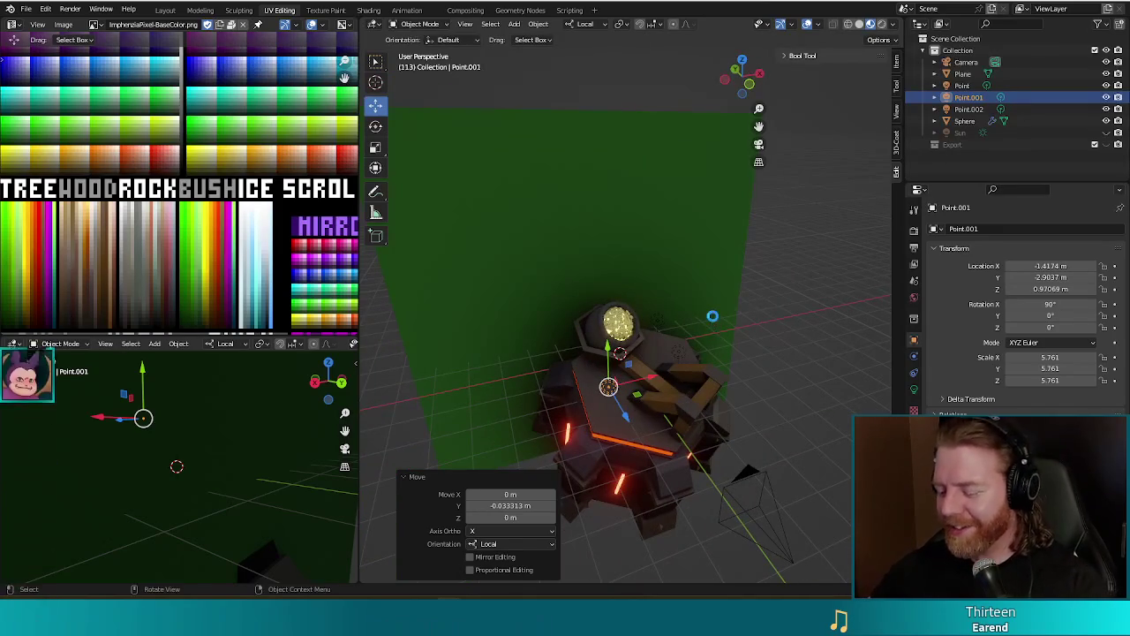
key(F12)
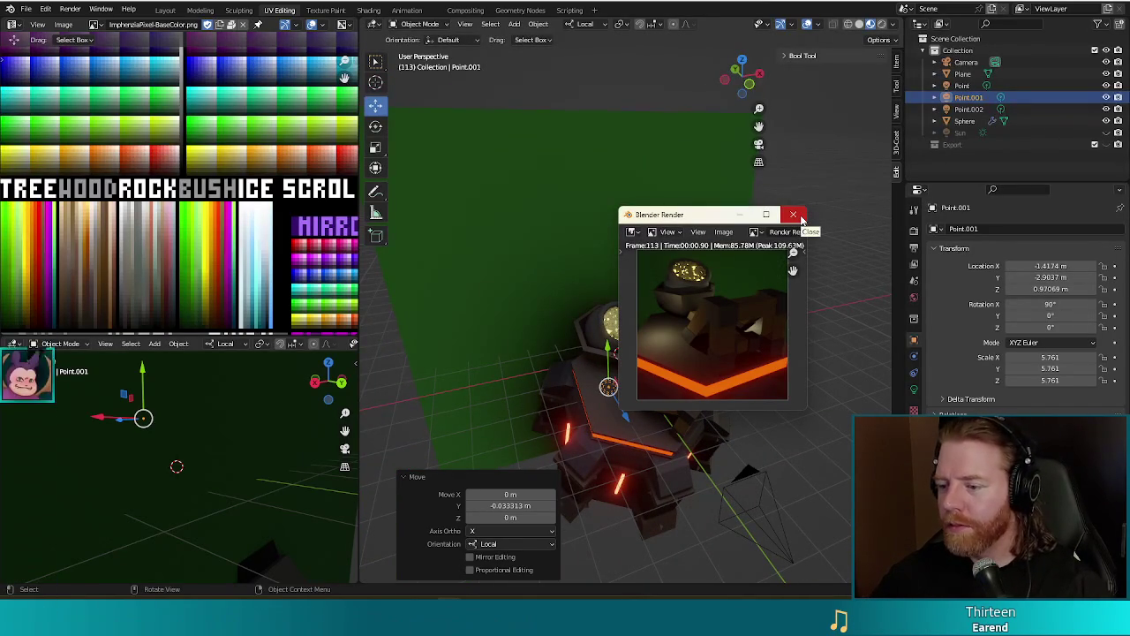
click(800, 216)
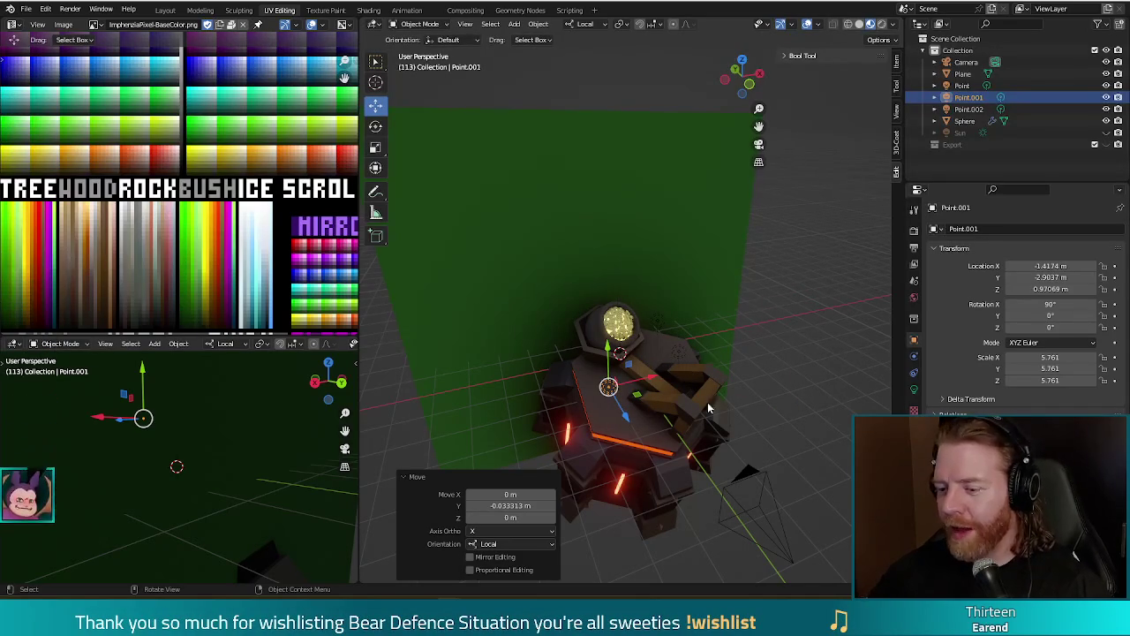
scroll(707, 350, up, 4)
scroll(697, 371, down, 3)
middle_drag(698, 371, 680, 404)
Shift Point.001 0.303 m along Z, then push the Point light back and lower it near the base.
key(g)
key(z)
key(z)
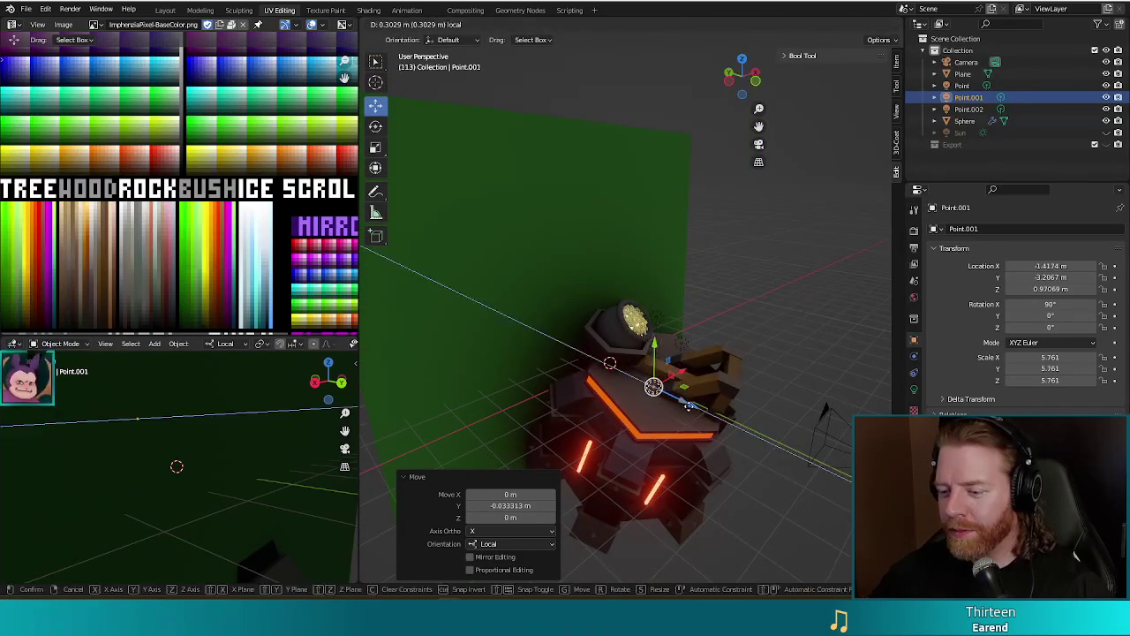
click(763, 408)
middle_drag(762, 408, 665, 369)
click(666, 370)
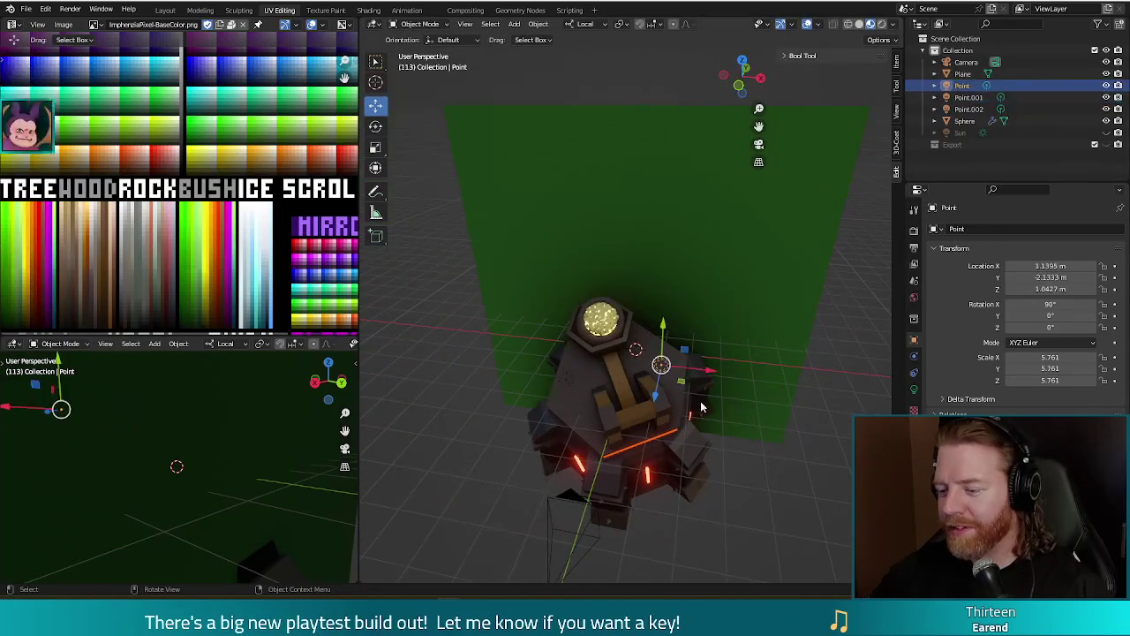
key(g)
key(z)
key(z)
click(626, 451)
mouse_move(627, 450)
middle_down()
mouse_move(774, 375)
mouse_move(746, 328)
mouse_move(722, 477)
middle_up()
key(g)
key(y)
key(y)
click(741, 358)
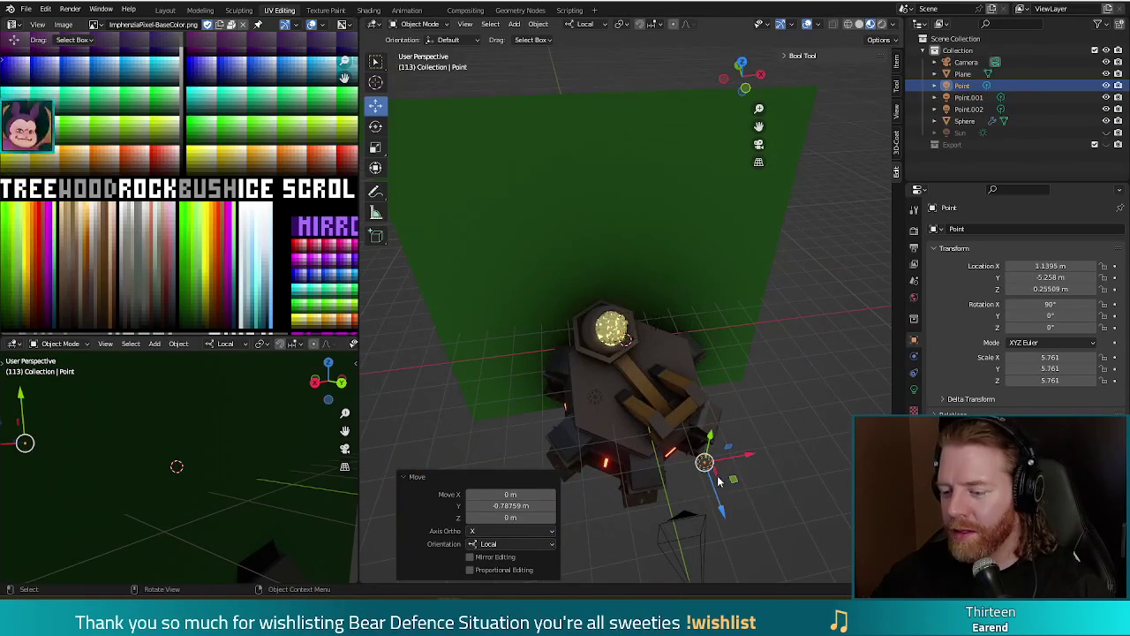
Move Point.001 to a new position around the tower.
click(597, 399)
mouse_move(642, 431)
middle_down()
mouse_move(609, 388)
mouse_move(715, 351)
middle_up()
key(g)
click(625, 355)
key(g)
click(796, 288)
mouse_move(796, 289)
middle_down()
mouse_move(536, 349)
mouse_move(621, 332)
mouse_move(711, 369)
middle_up()
Place Point.002 at 0.847, -2.3378, 1.4236 m near the pot and render a preview.
click(621, 332)
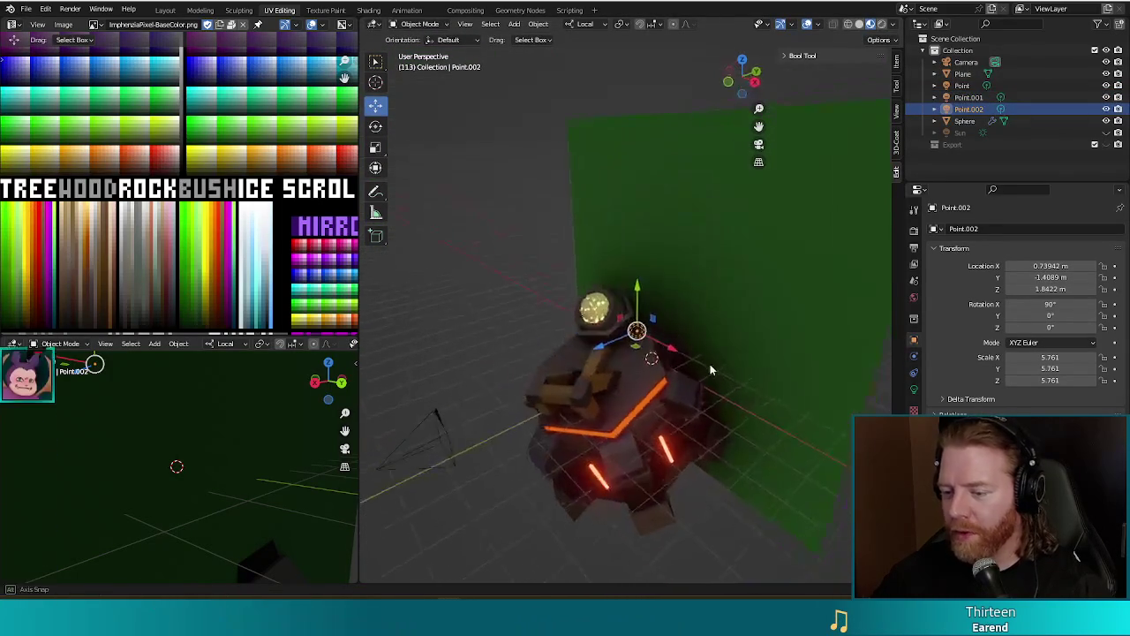
key(g)
click(646, 385)
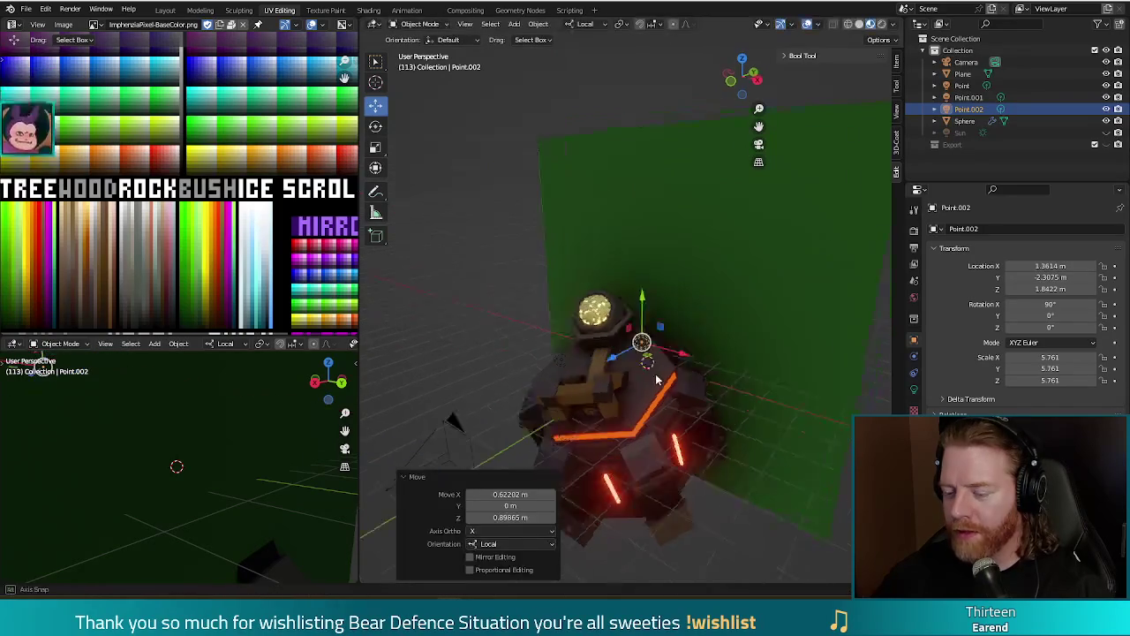
middle_drag(647, 385, 690, 344)
key(g)
click(654, 346)
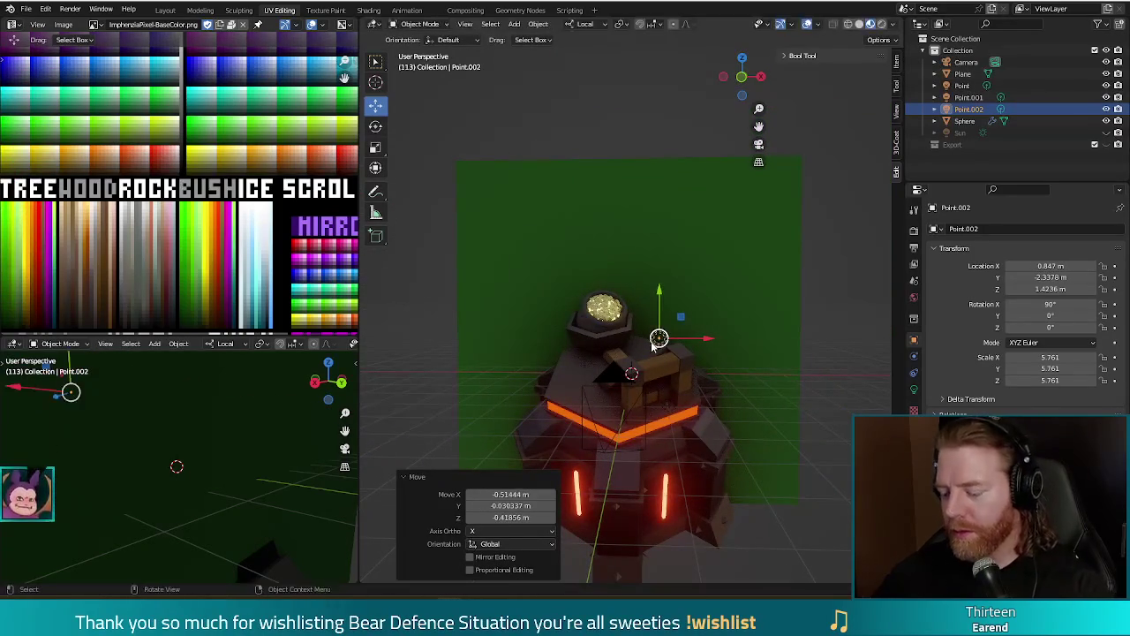
key(F12)
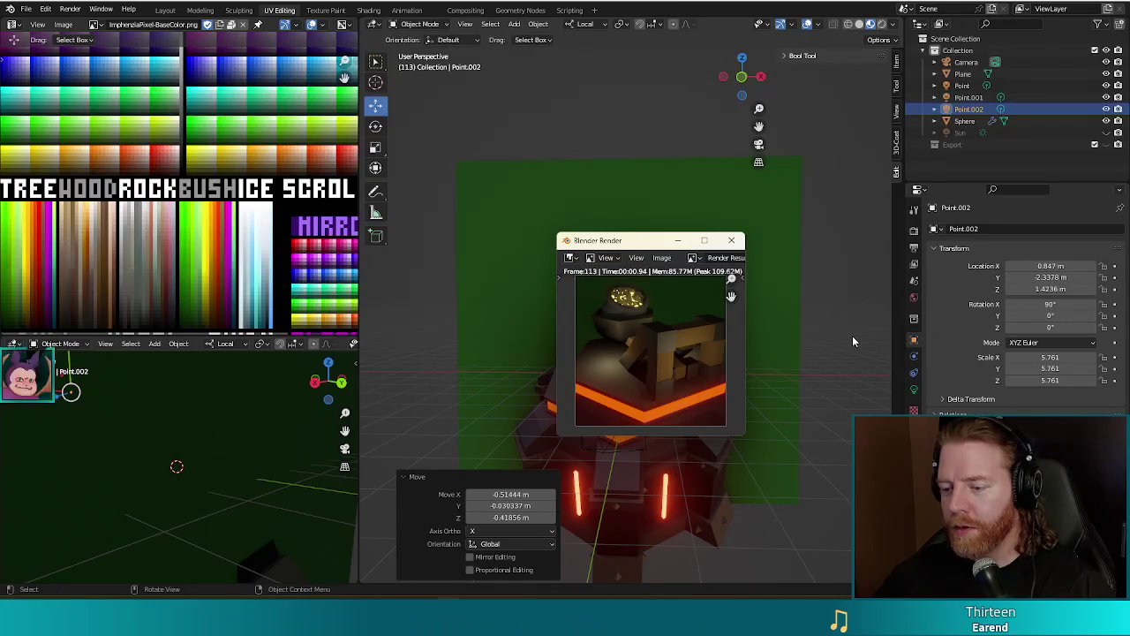
key(Escape)
Open the light power and colour settings and select the point lights to inspect them.
click(586, 362)
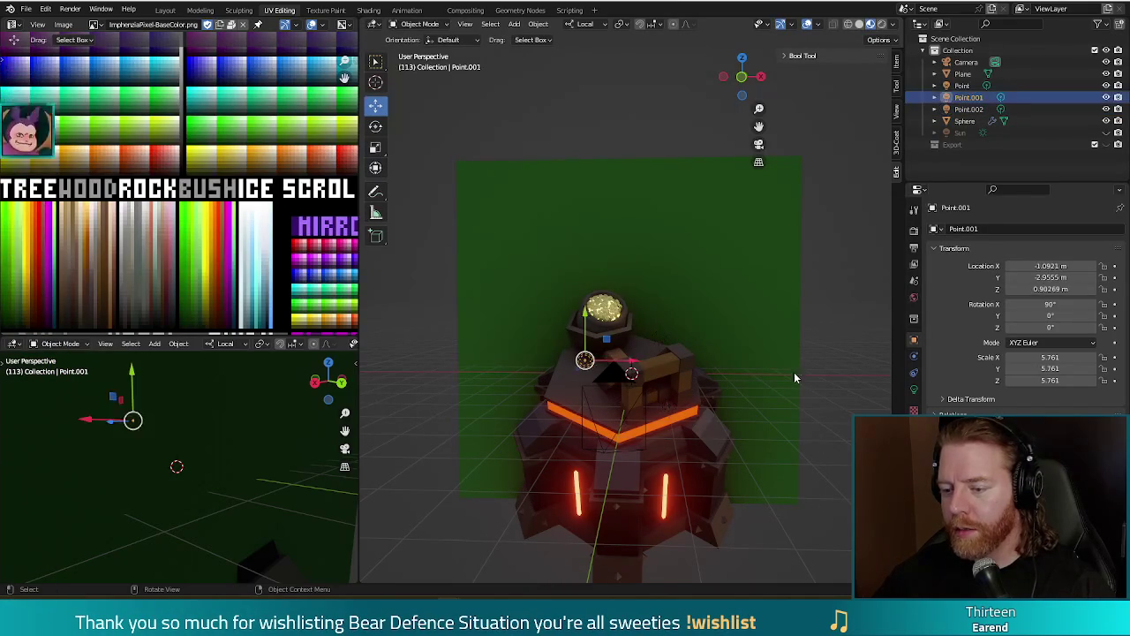
click(913, 391)
middle_drag(659, 389, 737, 397)
shift+click(706, 395)
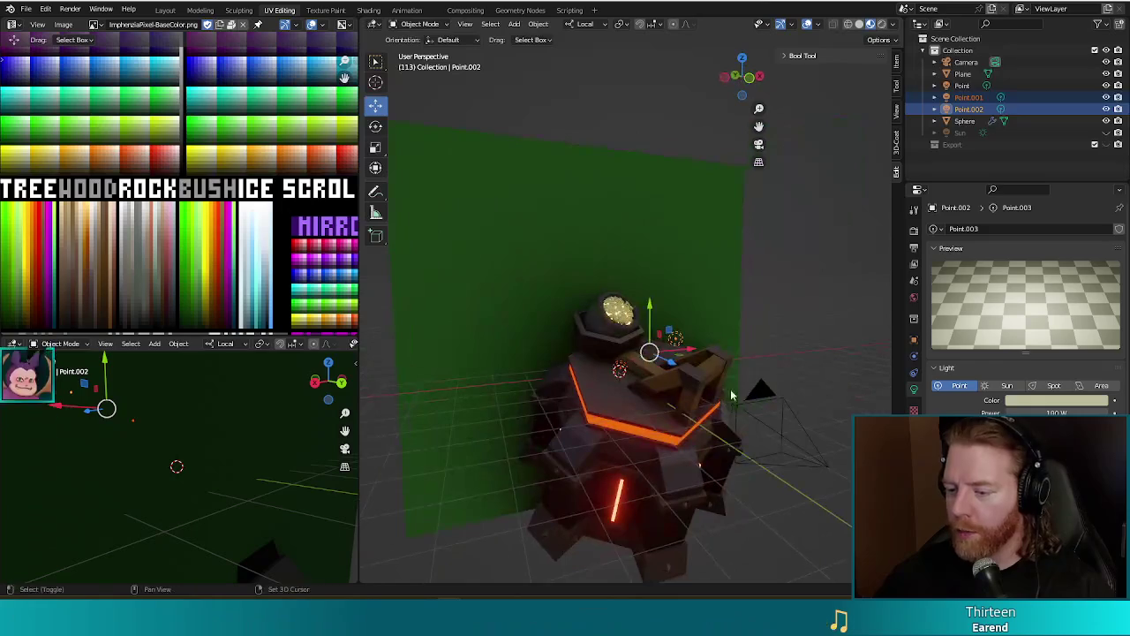
shift+click(732, 402)
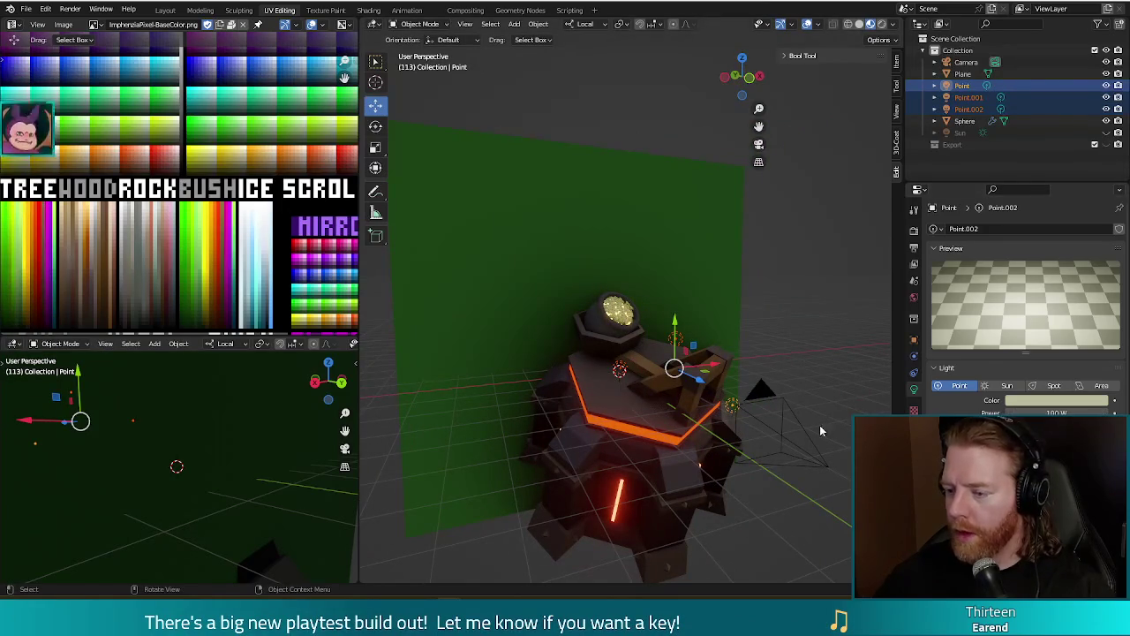
click(839, 316)
click(619, 372)
mouse_move(766, 367)
middle_down()
mouse_move(706, 337)
mouse_move(759, 337)
middle_up()
Set Point.001, Point.002 and Point to 200 W power and render the frame.
click(1026, 410)
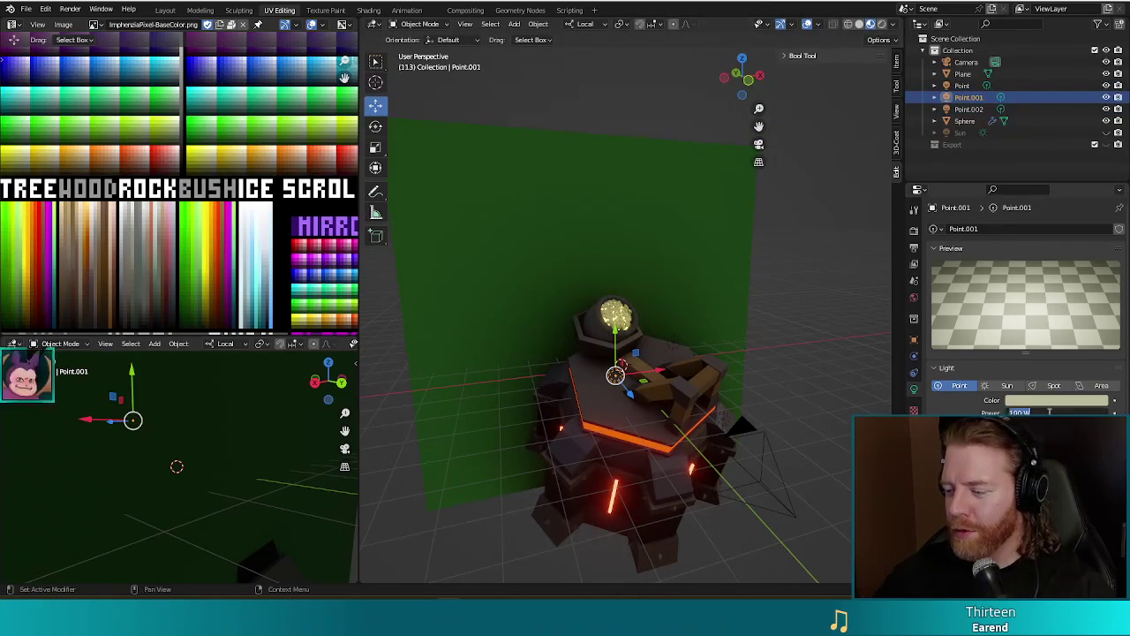
text(200)
key(Return)
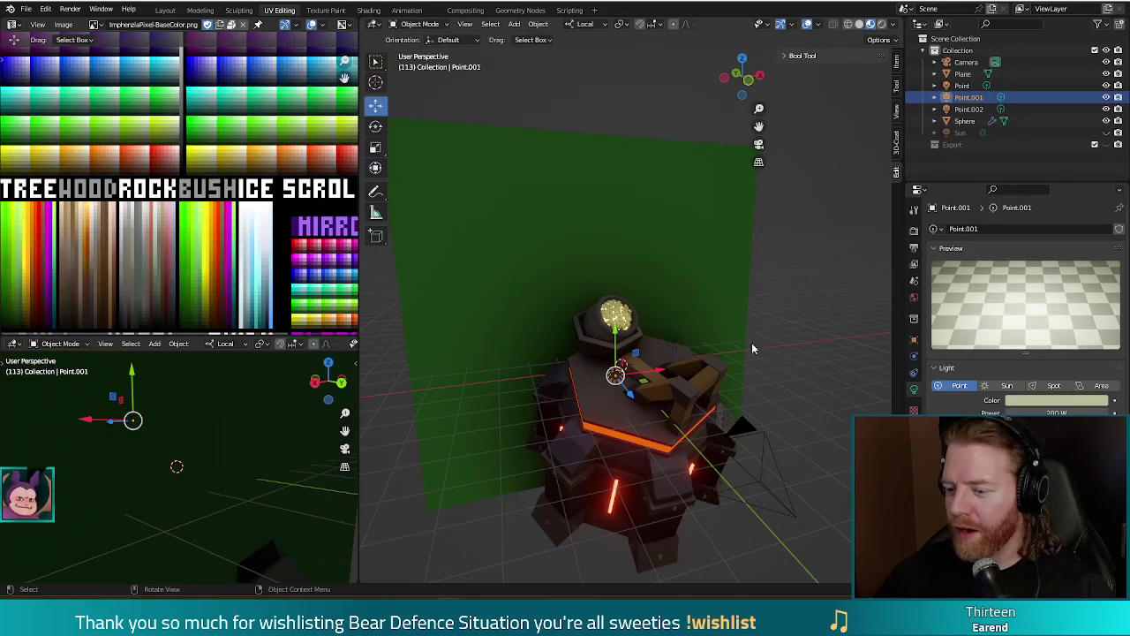
click(673, 342)
click(1026, 411)
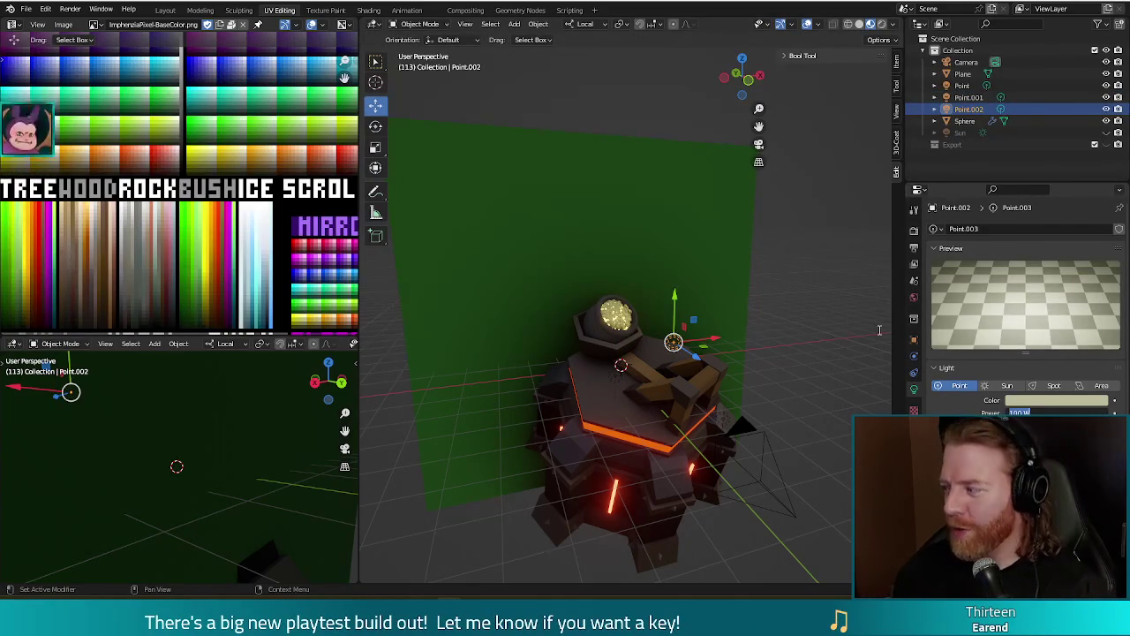
text(200)
key(Return)
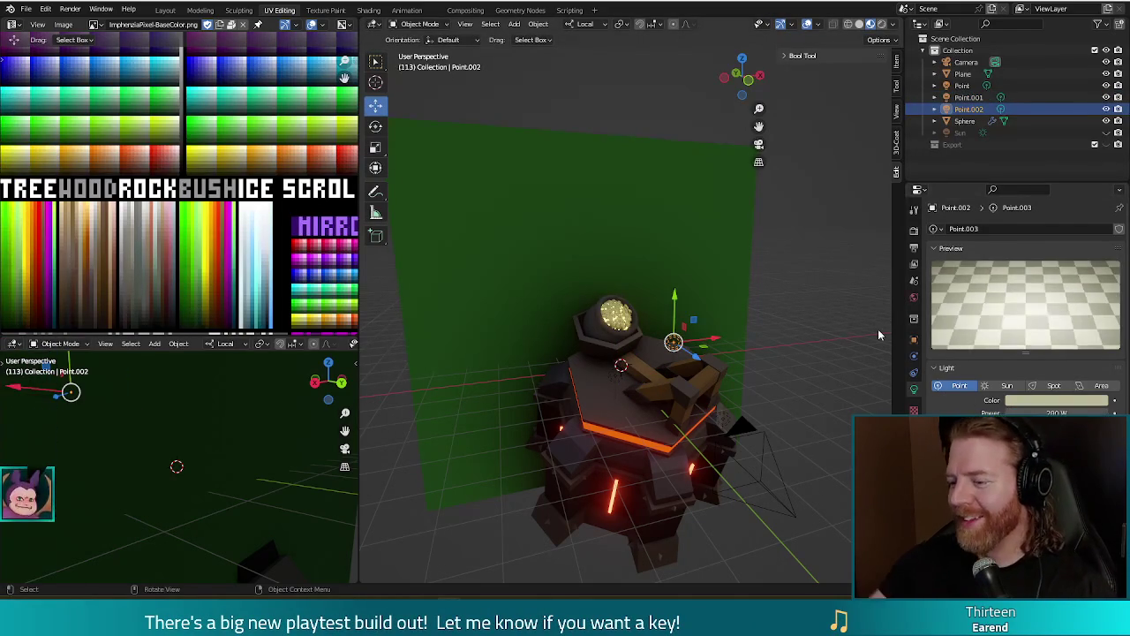
click(724, 423)
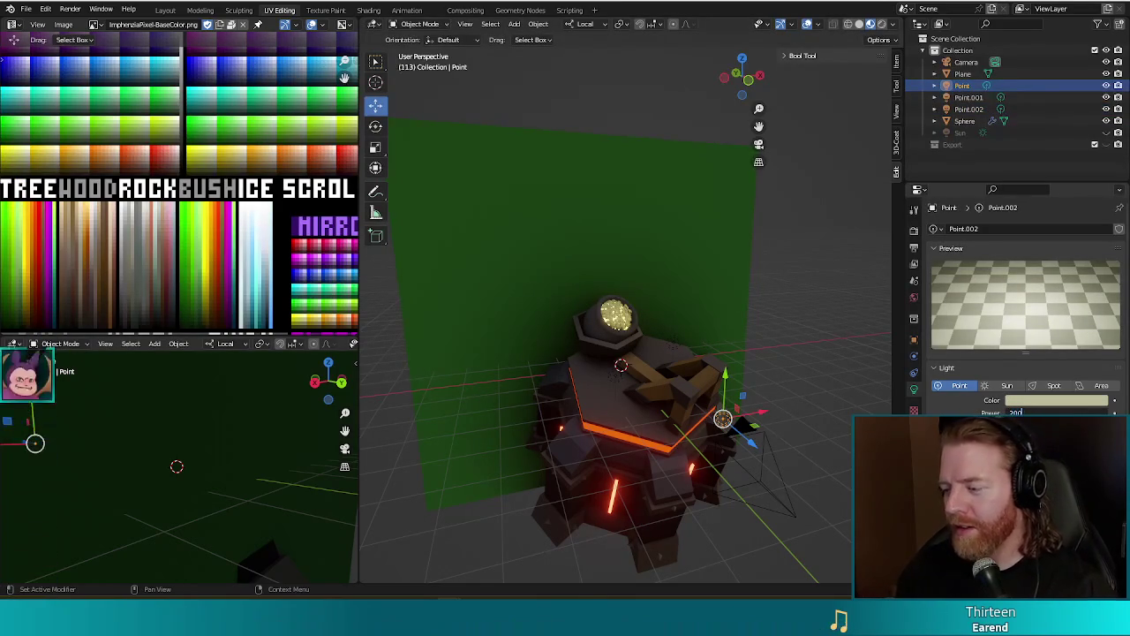
text(200)
key(Return)
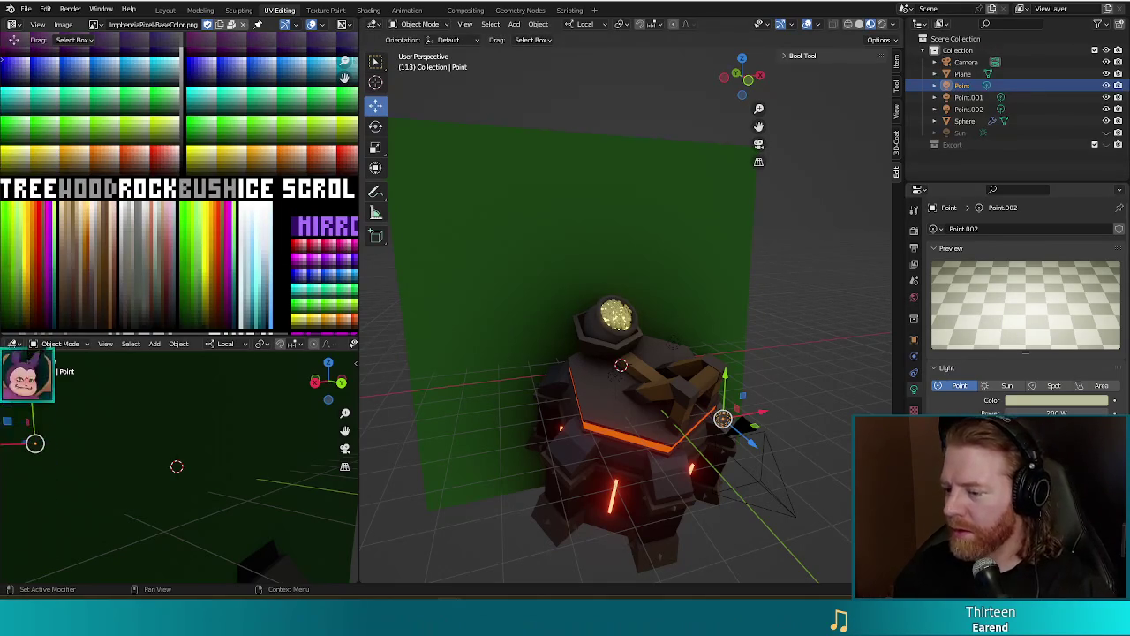
key(F12)
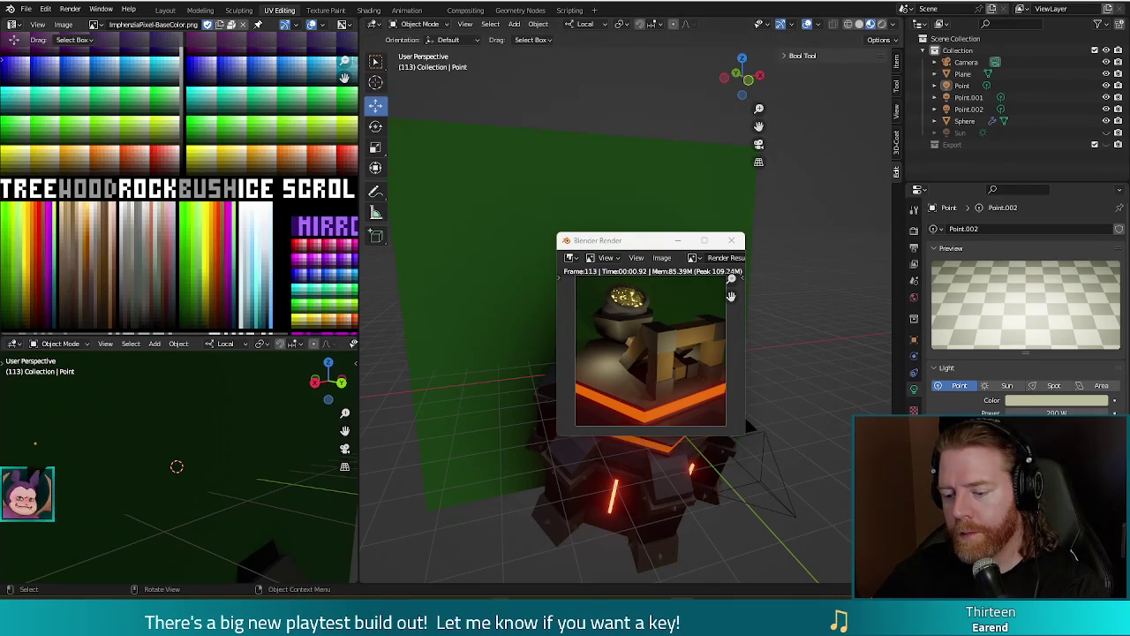
Switch from Blender to the Godot editor window through the taskbar.
click(565, 556)
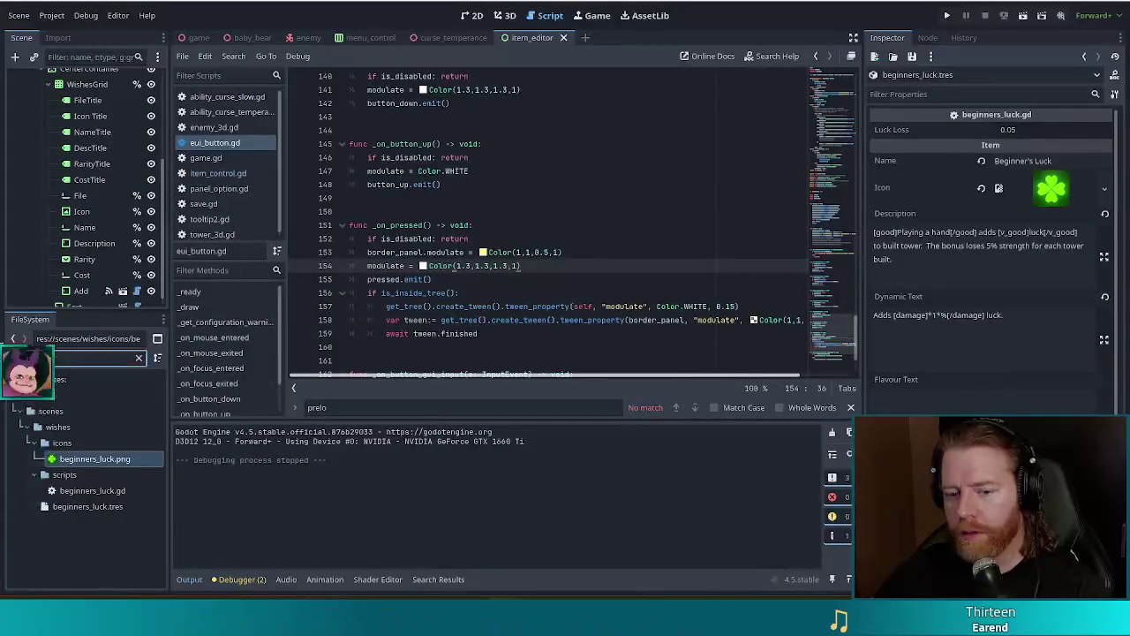
Filter for 'fehu', check inscribe_fehu.tres has Played Luck Chance 0.05, and run the project.
text(fehu)
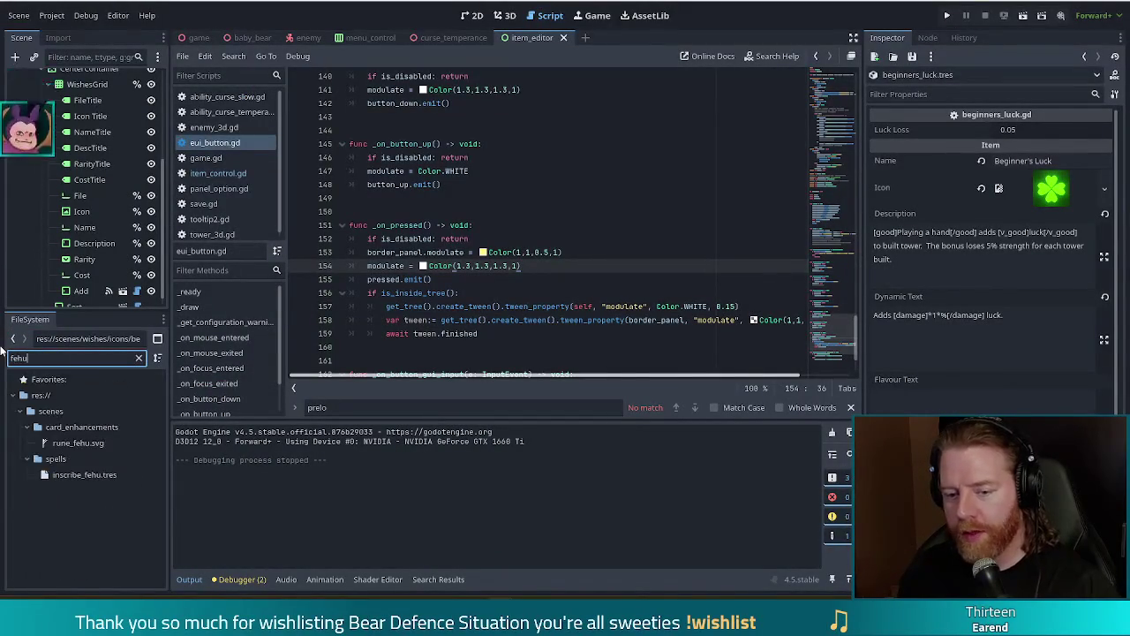
click(78, 474)
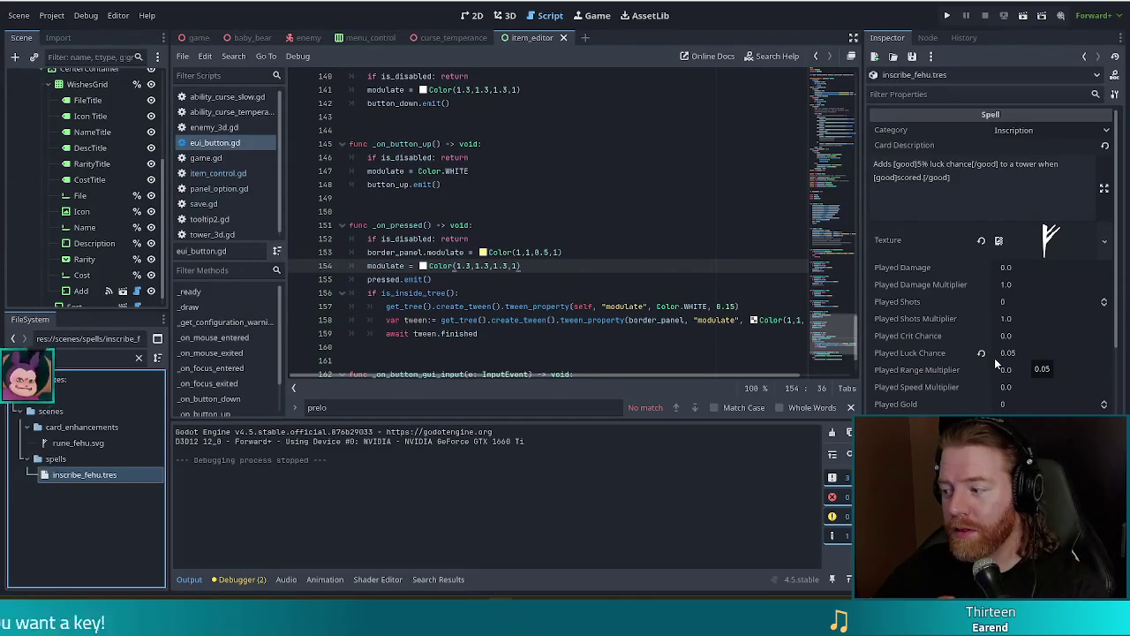
scroll(998, 353, down, 5)
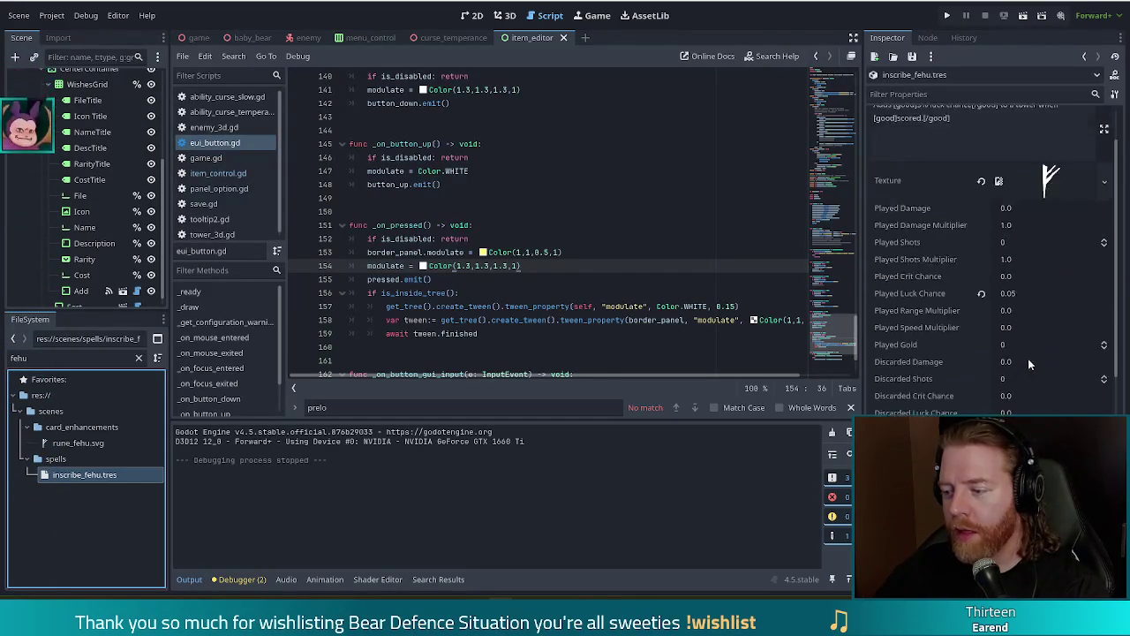
click(1016, 174)
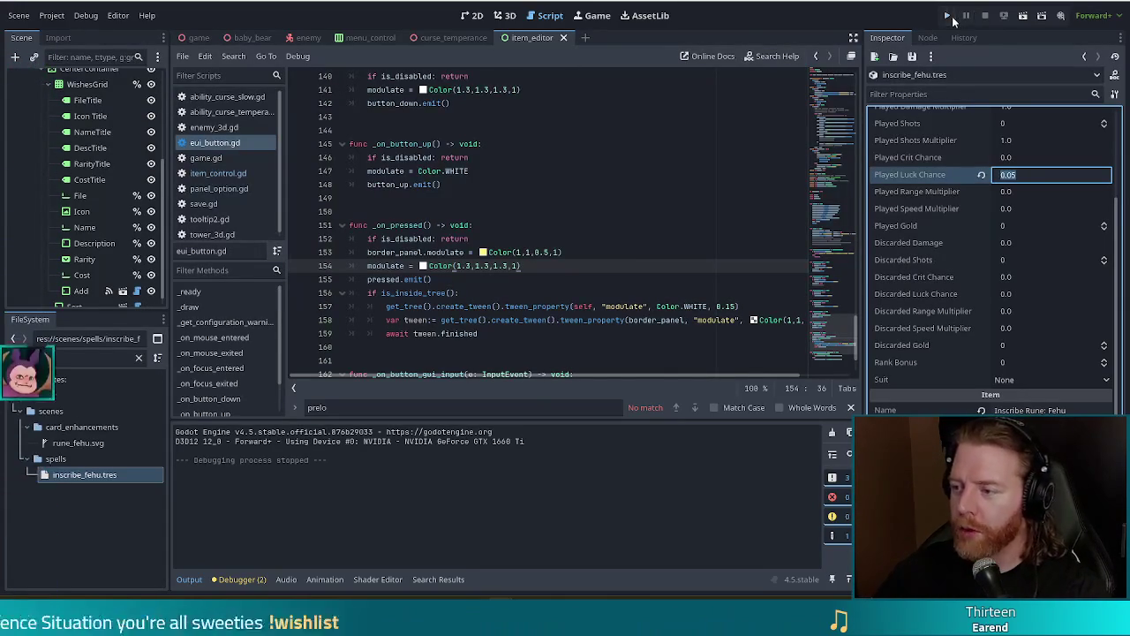
click(948, 16)
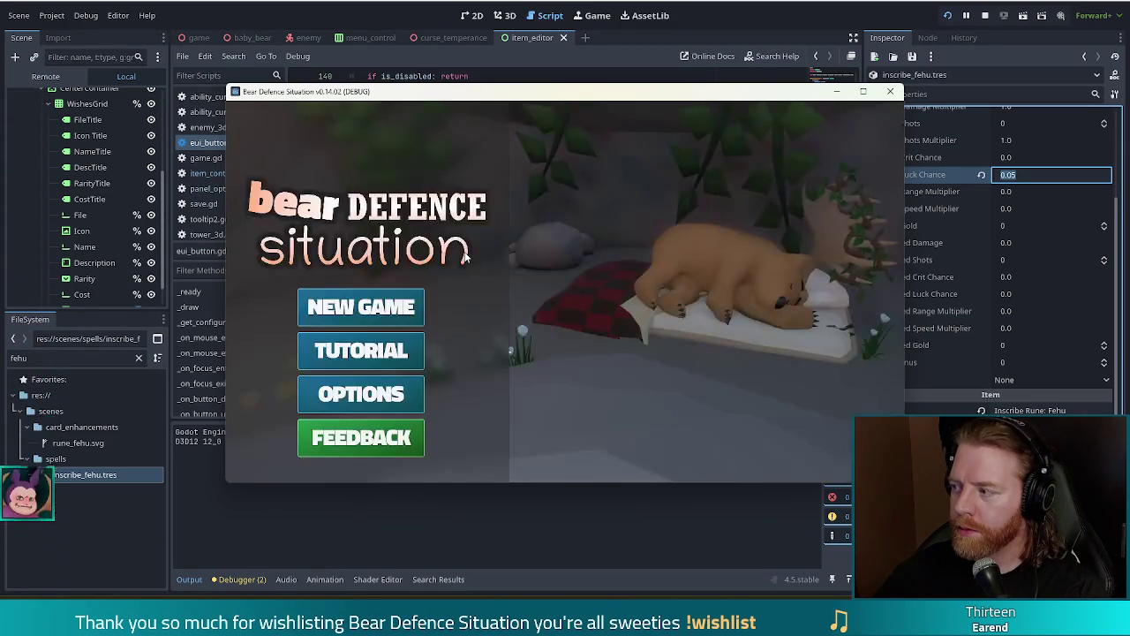
Start a new game, clear the first waves, grant gold with _kit, and upgrade Ballista shots.
click(402, 307)
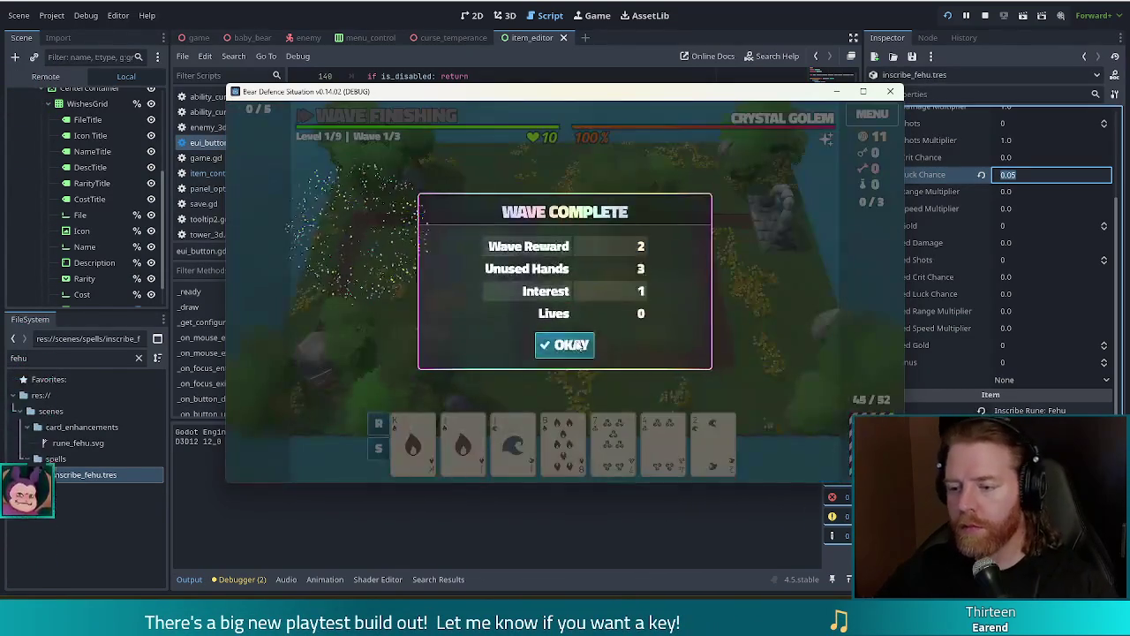
click(574, 342)
click(567, 343)
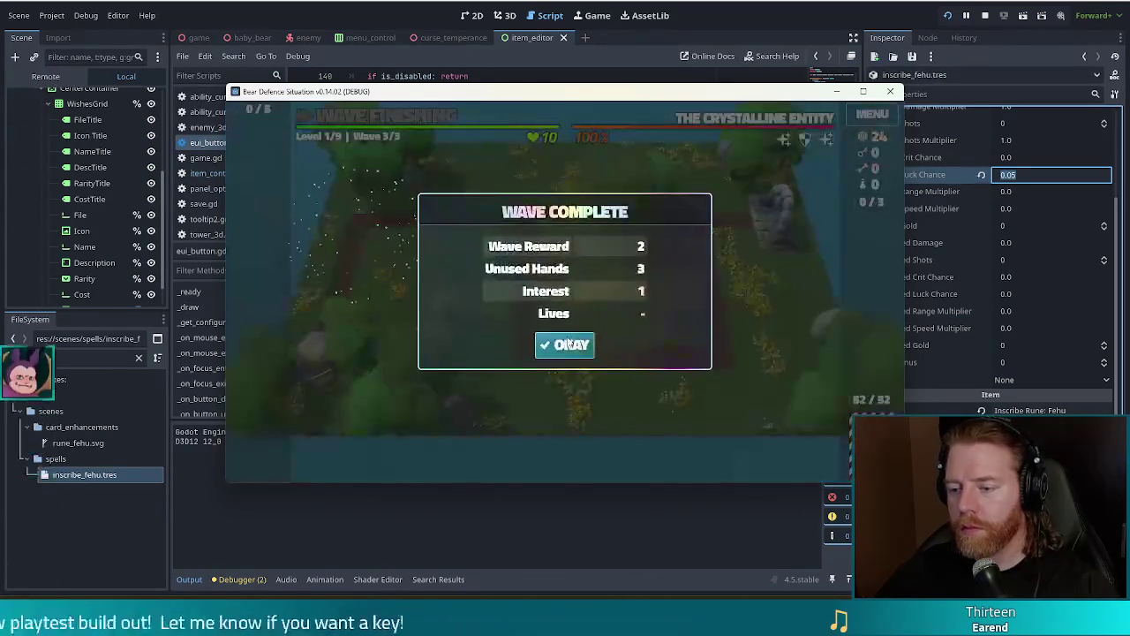
click(564, 347)
text(_kit)
key(Return)
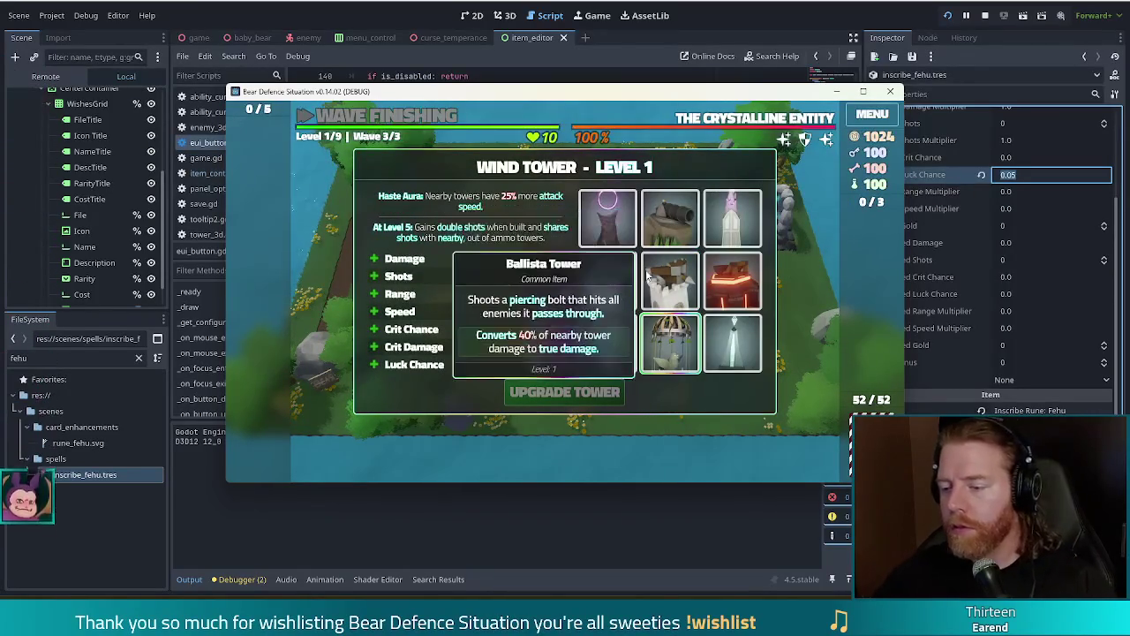
click(649, 276)
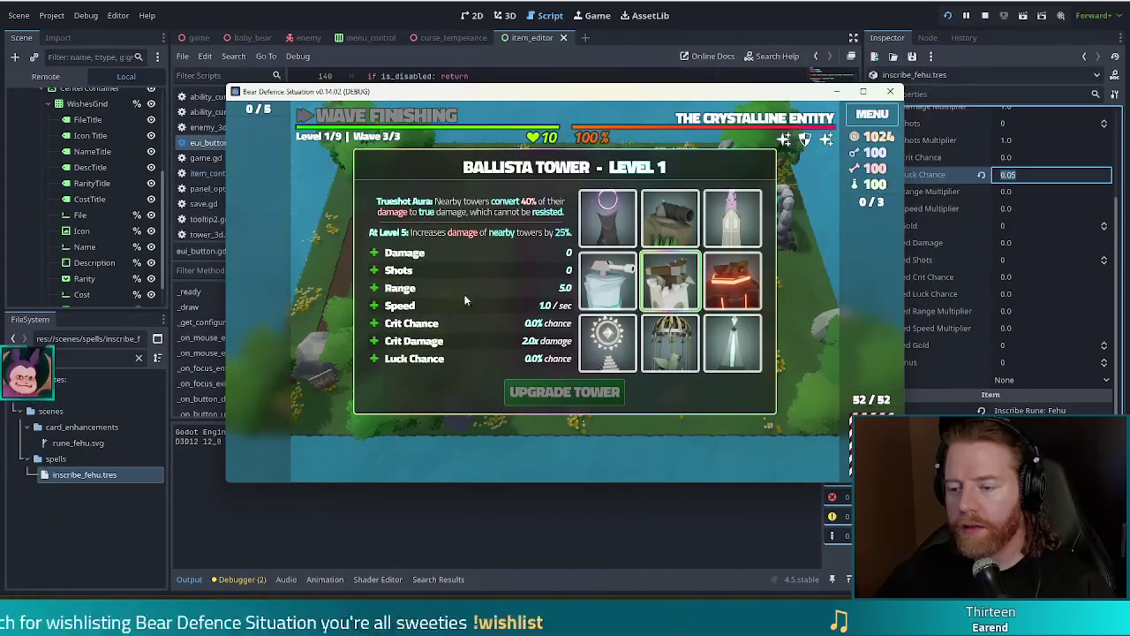
click(490, 270)
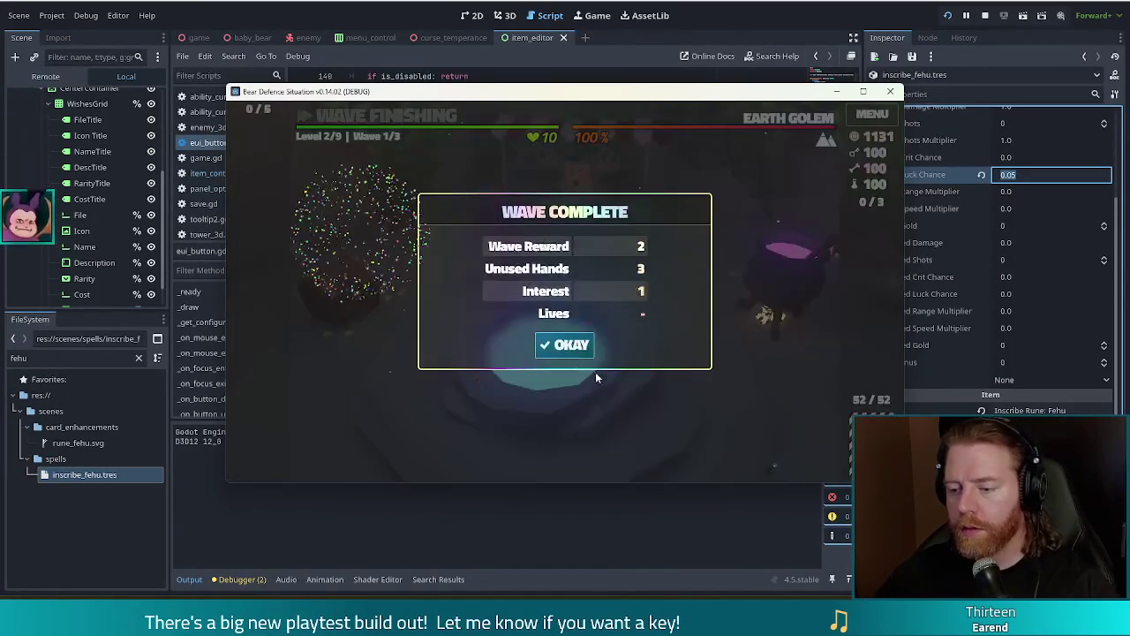
Clear the waves of levels 2–4, upgrading the Ballista Tower after each level.
click(595, 344)
click(569, 347)
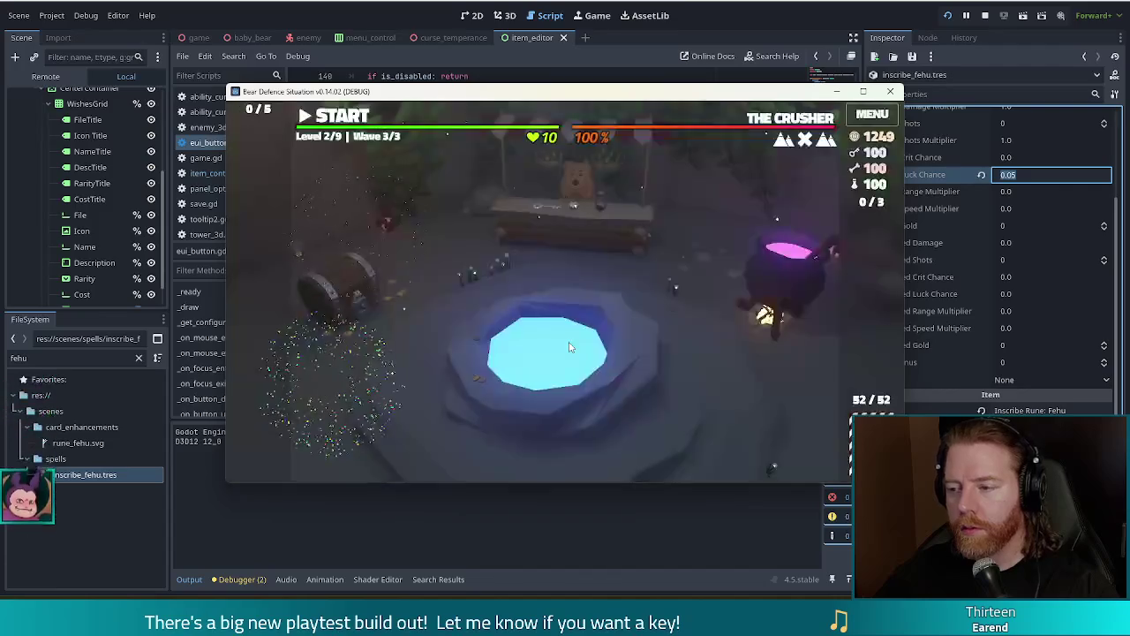
click(570, 344)
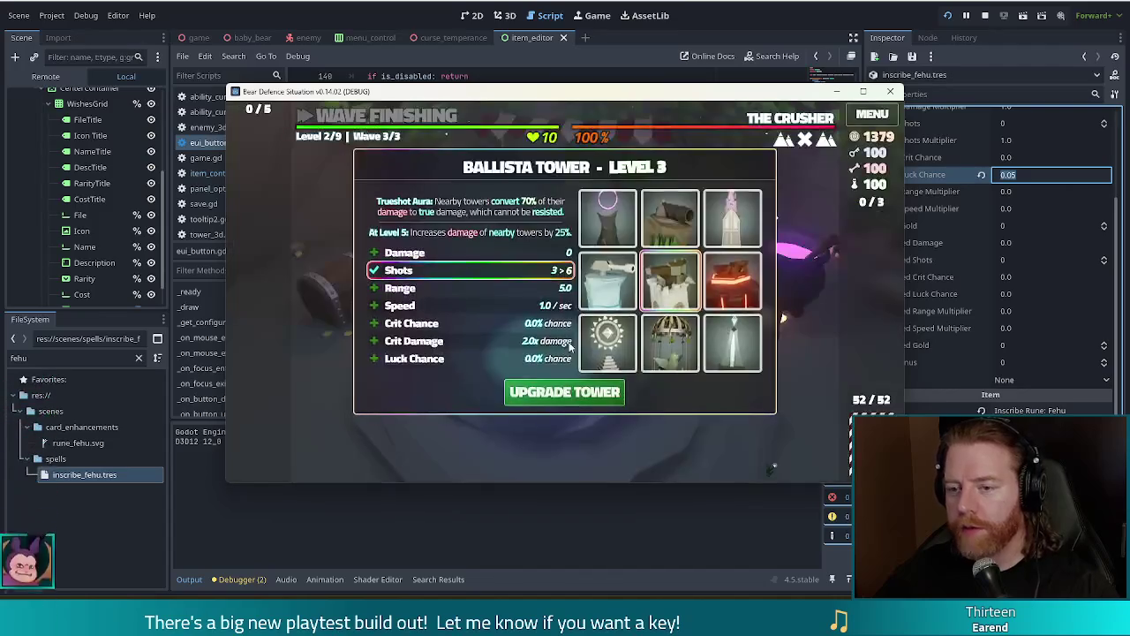
click(585, 391)
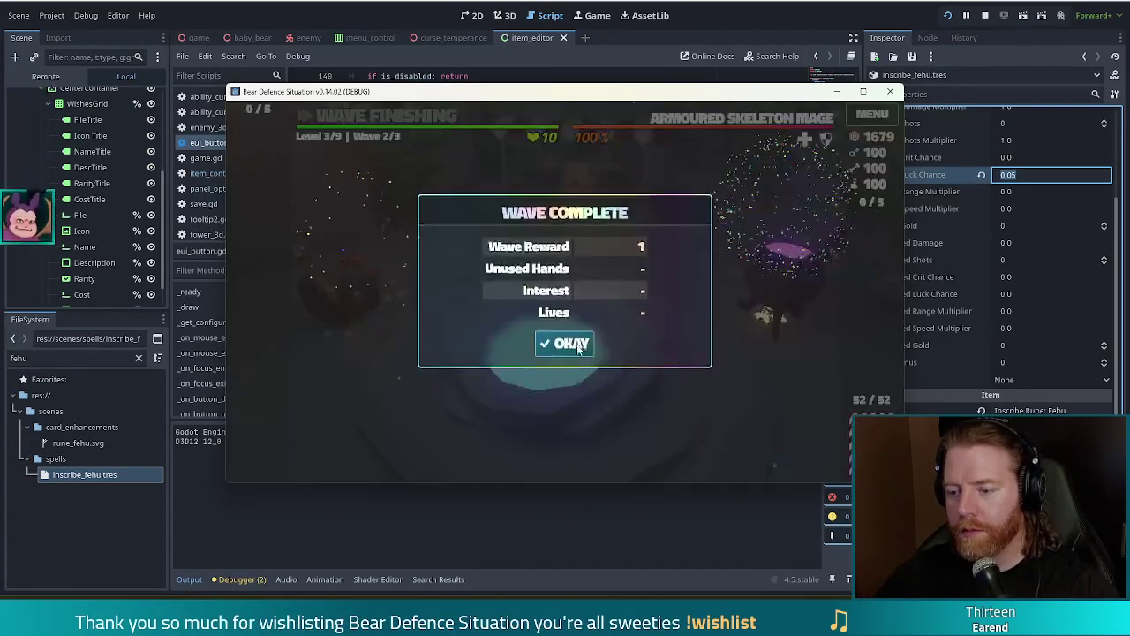
click(575, 349)
click(572, 345)
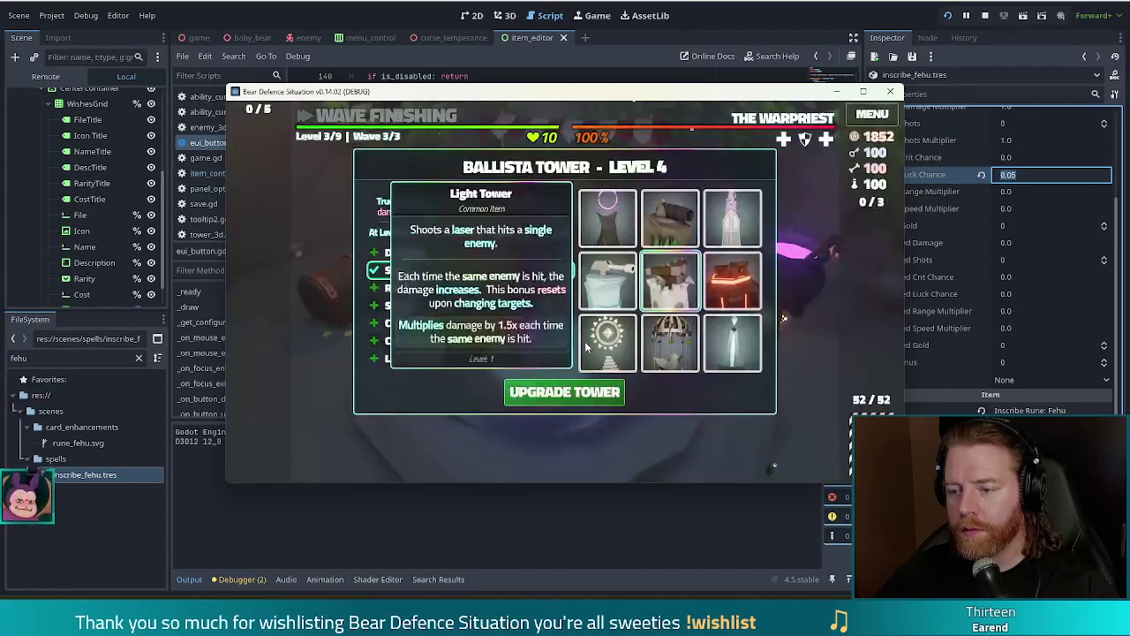
click(583, 386)
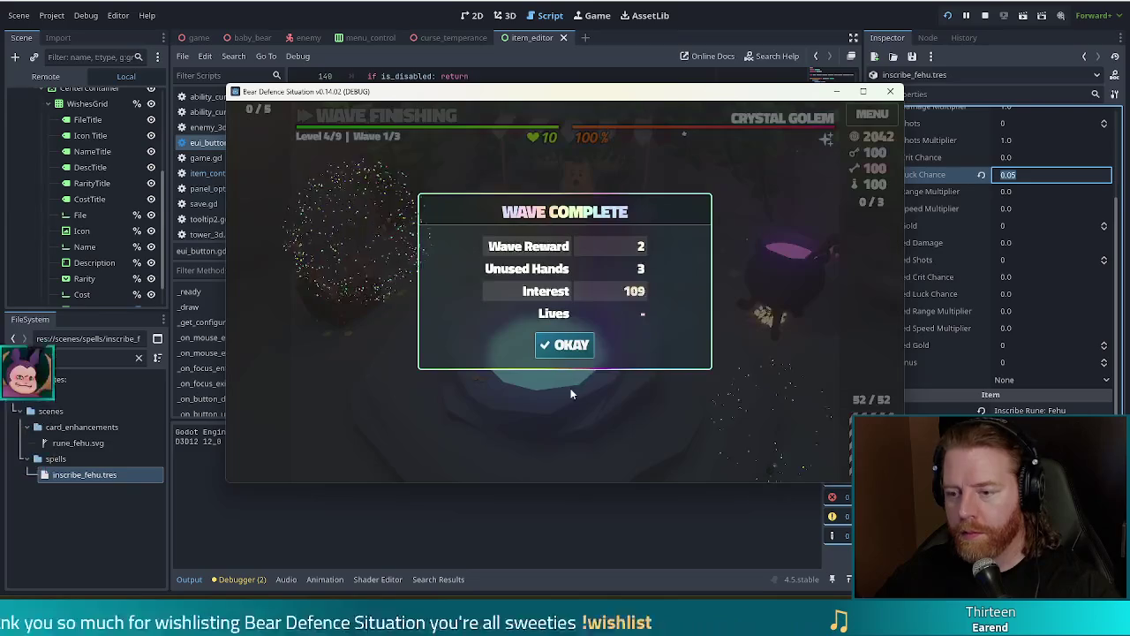
click(572, 344)
click(577, 341)
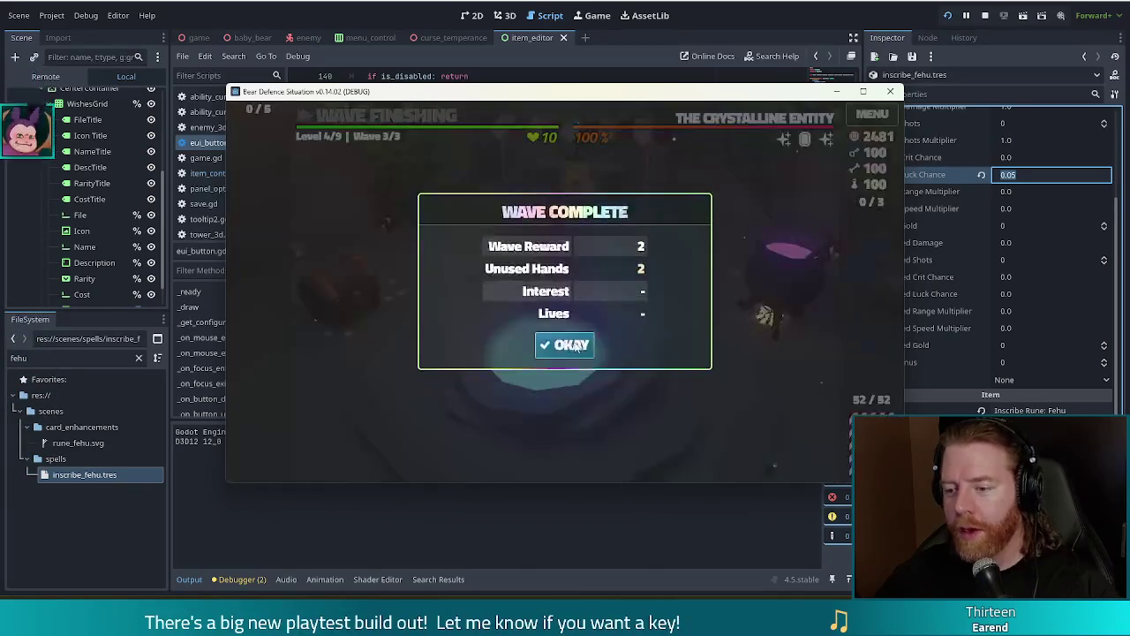
click(575, 346)
click(558, 393)
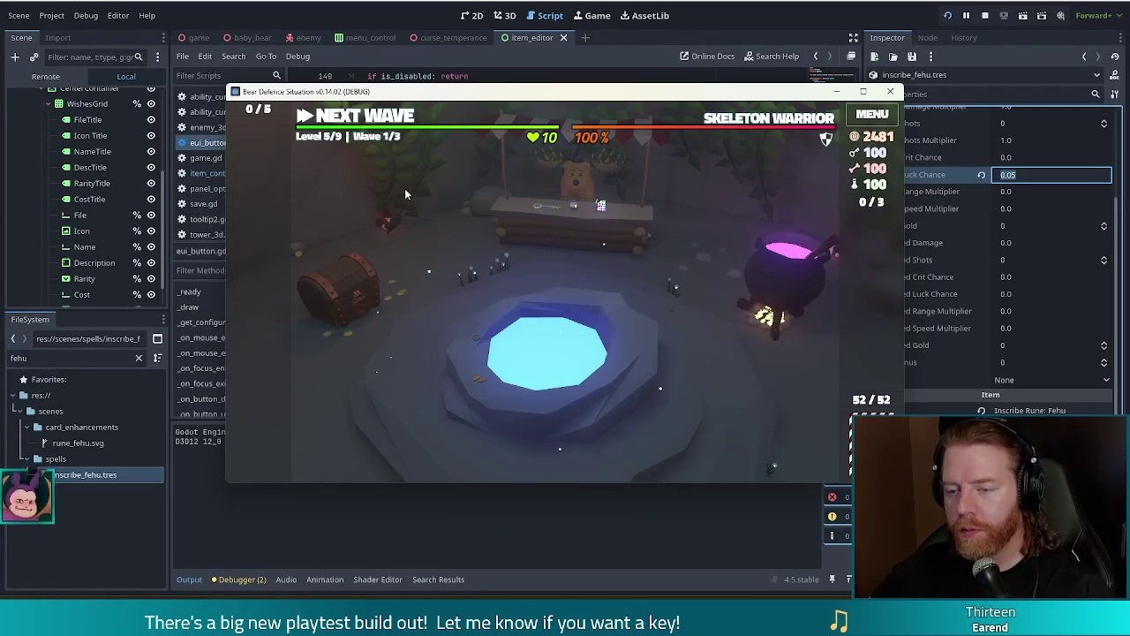
Enter level 5, pick the King of Earth card, and enter 'add_bottled_spell inscribe_fehu' in the console.
click(376, 121)
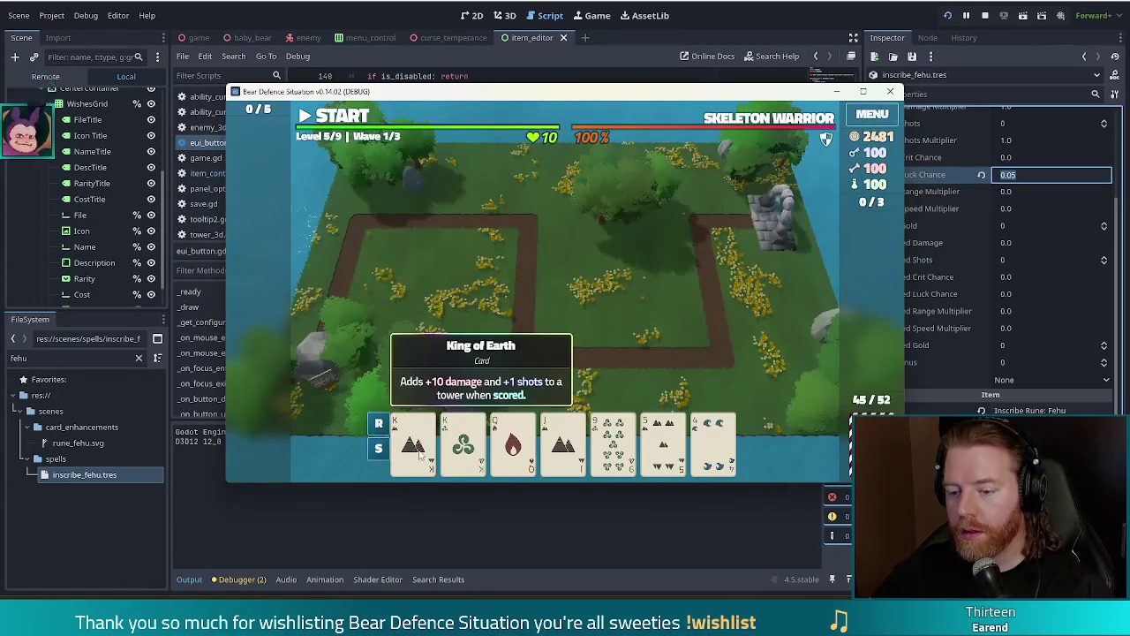
click(420, 453)
key(grave)
text(ad)
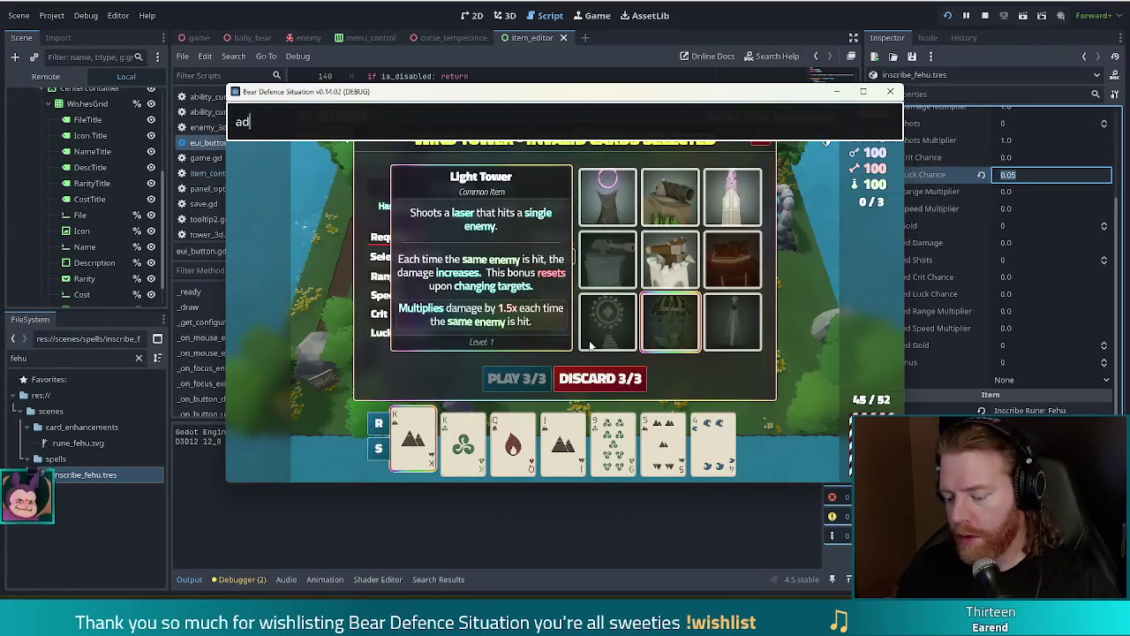
text(d_bottled)
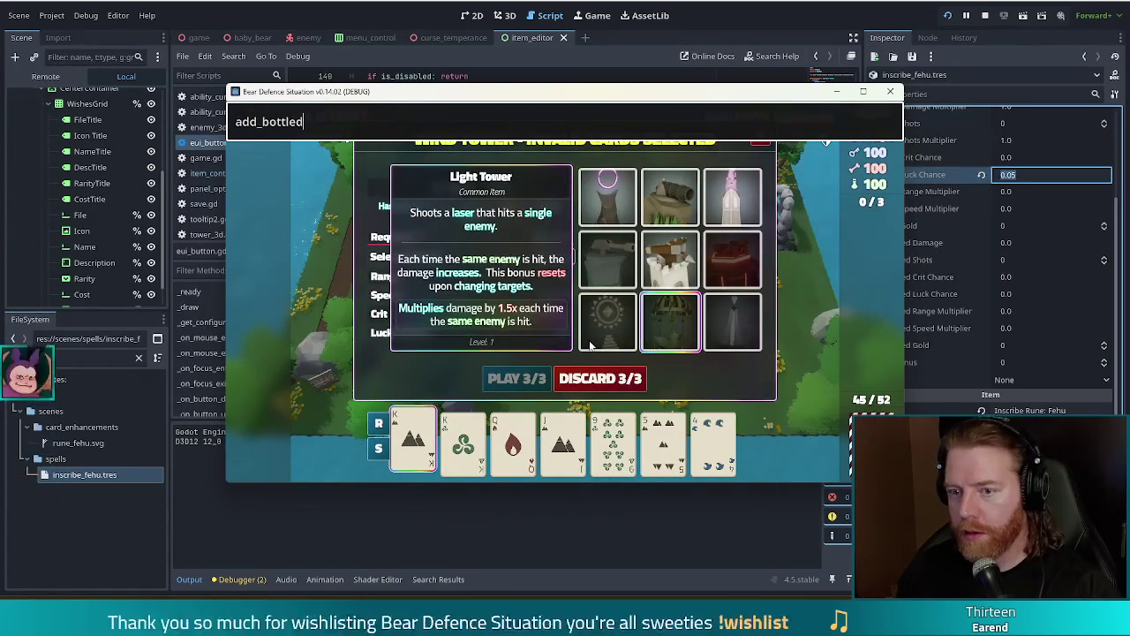
text(_spell )
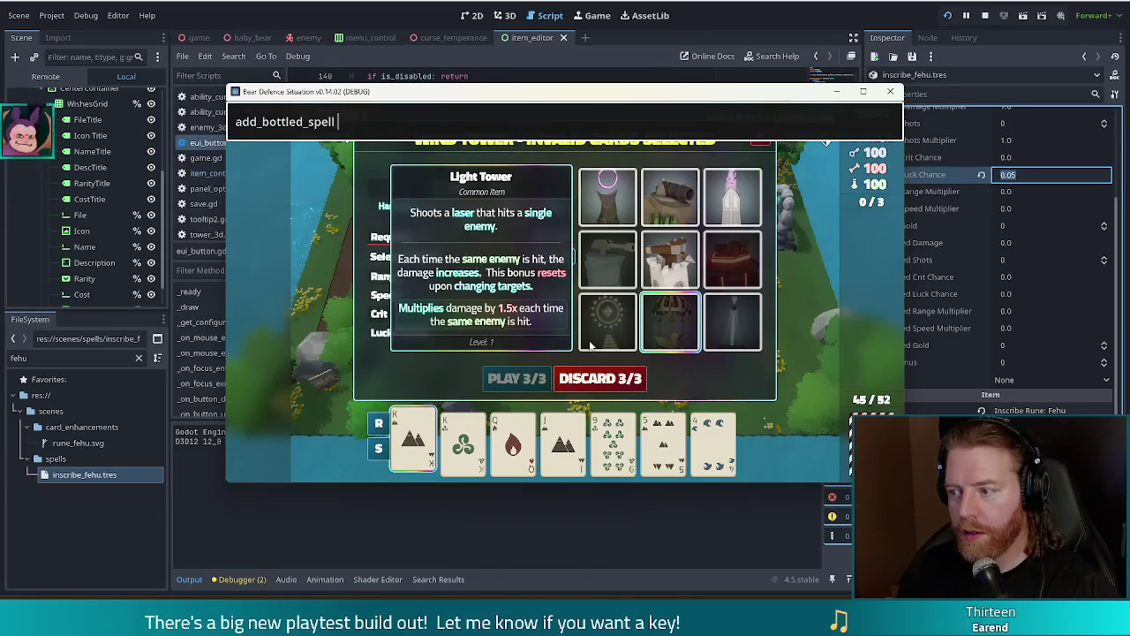
text(inscribe_fehu)
Run add_bottled_spell inscribe_fehu, use the bottled Fehu spell on the King of Earth, and clear the console line.
key(Return)
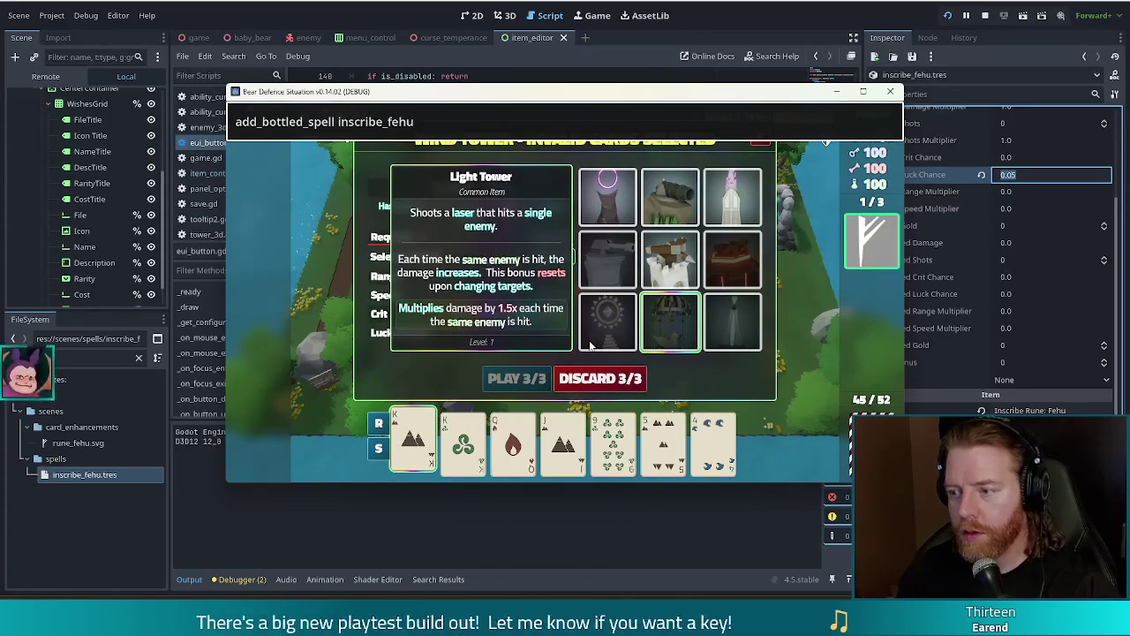
click(871, 240)
click(817, 226)
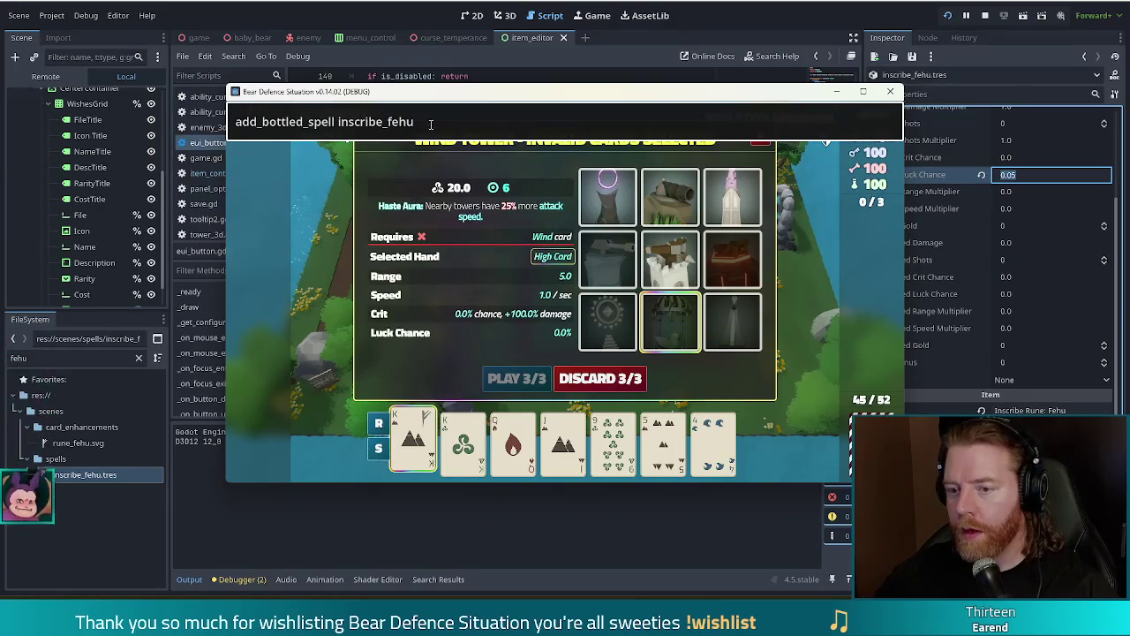
drag(423, 123, 235, 124)
key(BackSpace)
Grant the bi_flag, pride_flag, open_bar and Blackjack wishes with add_wish, then type no_signal.
text(add_wish bi)
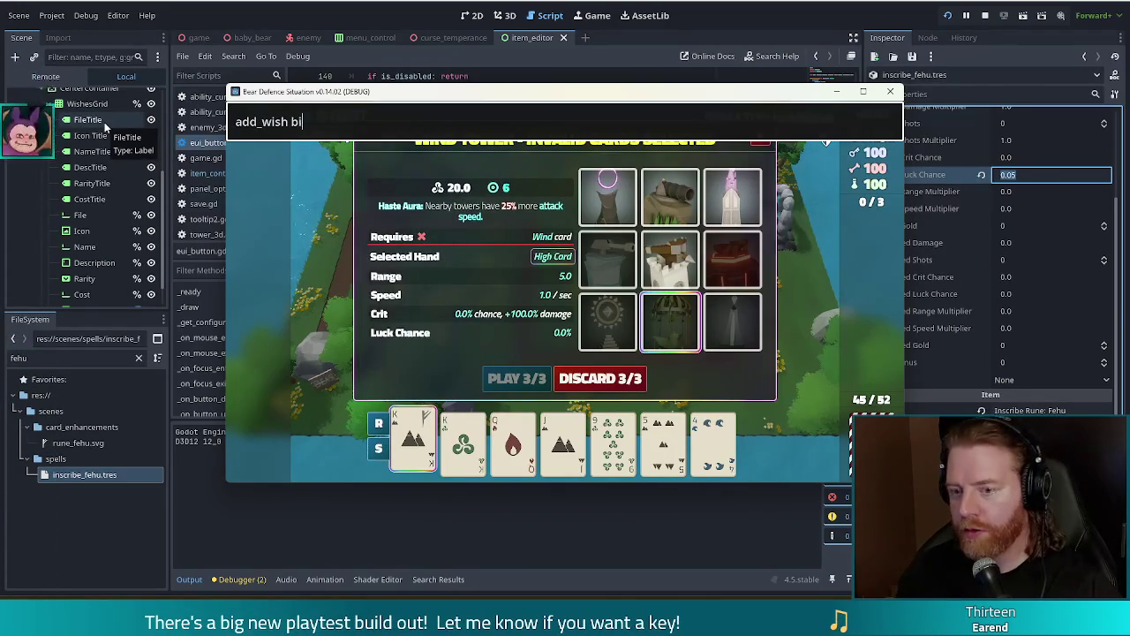
text(_flag)
key(Return)
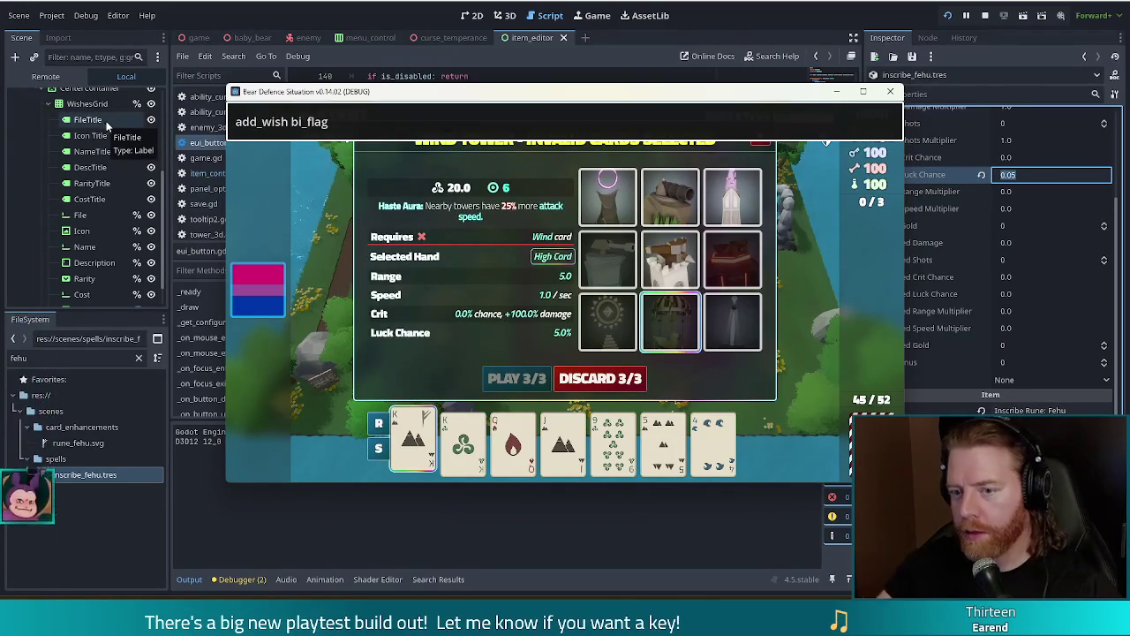
text(pride_flag)
key(Return)
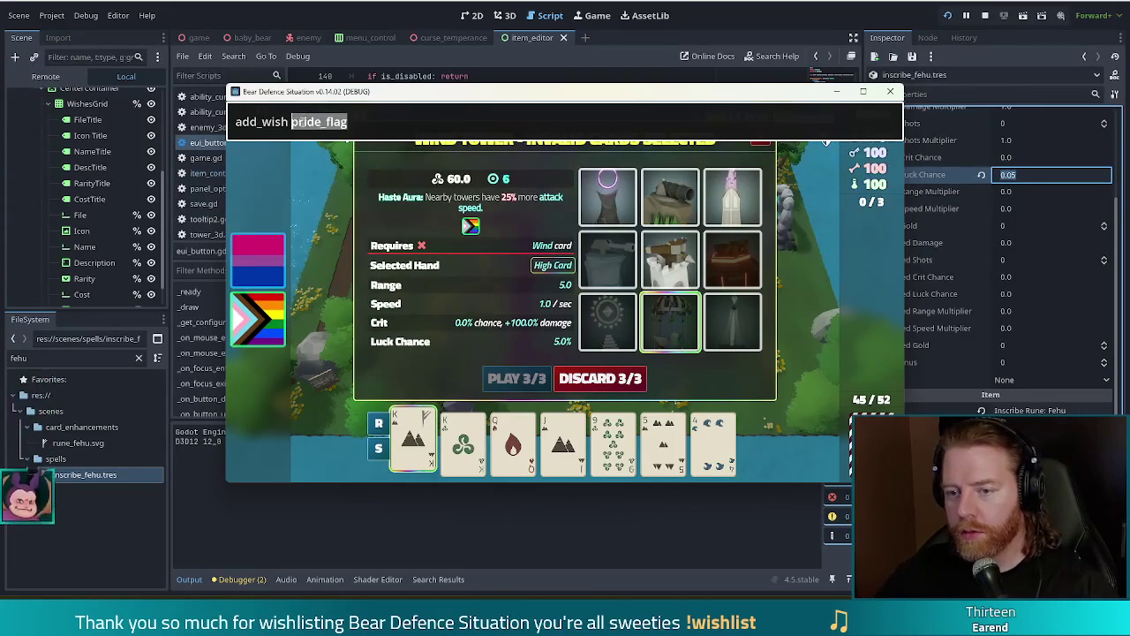
text(bar)
key(Return)
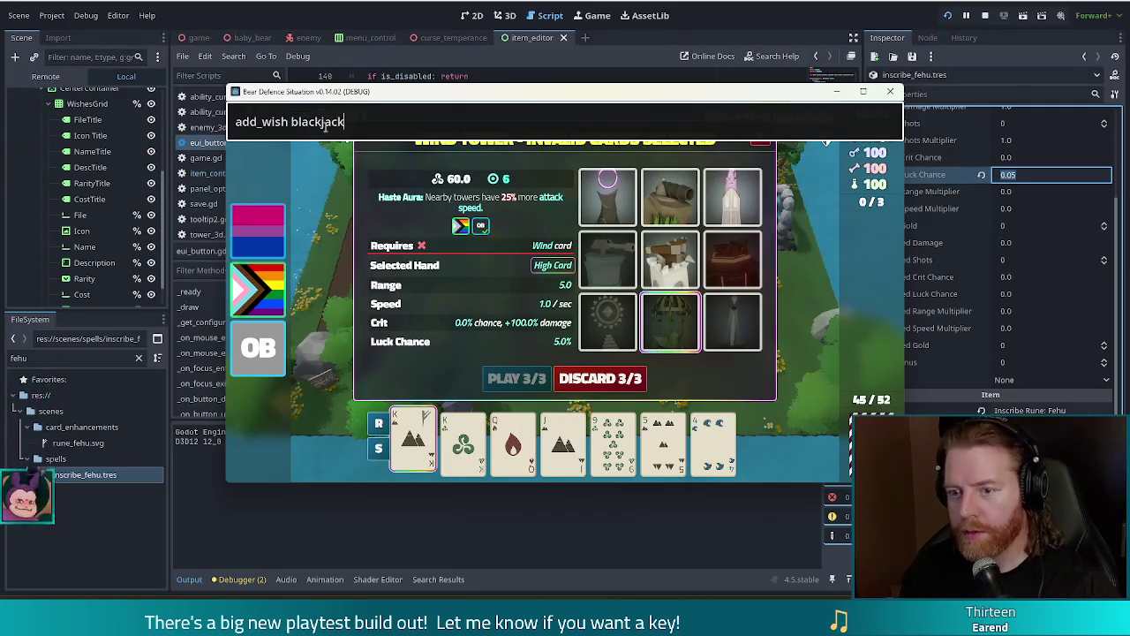
key(Return)
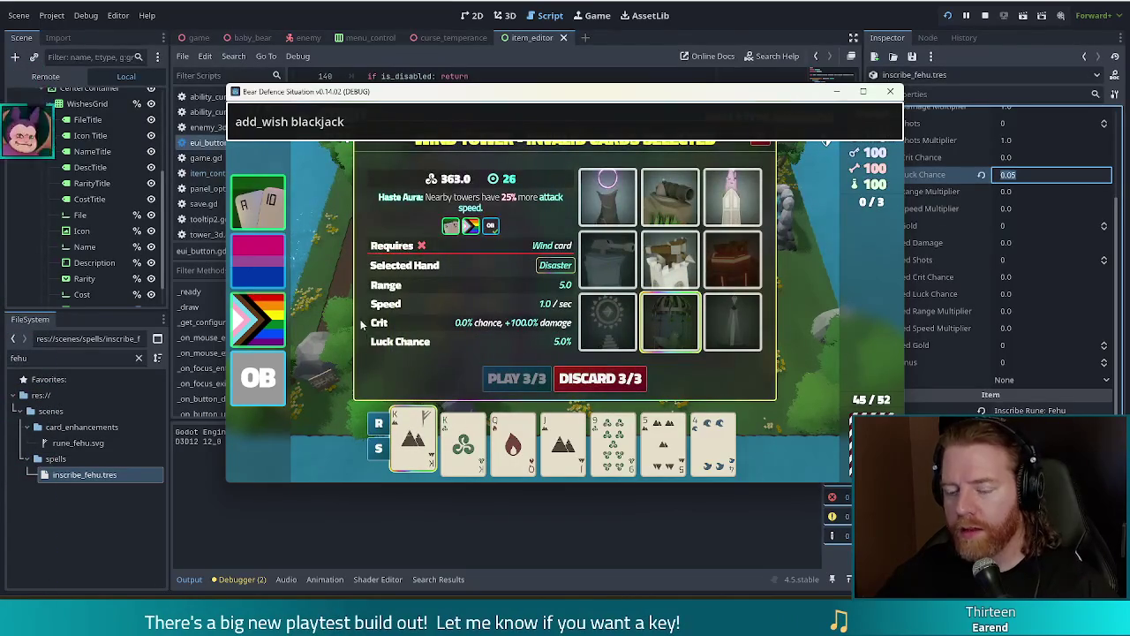
text(no_signal)
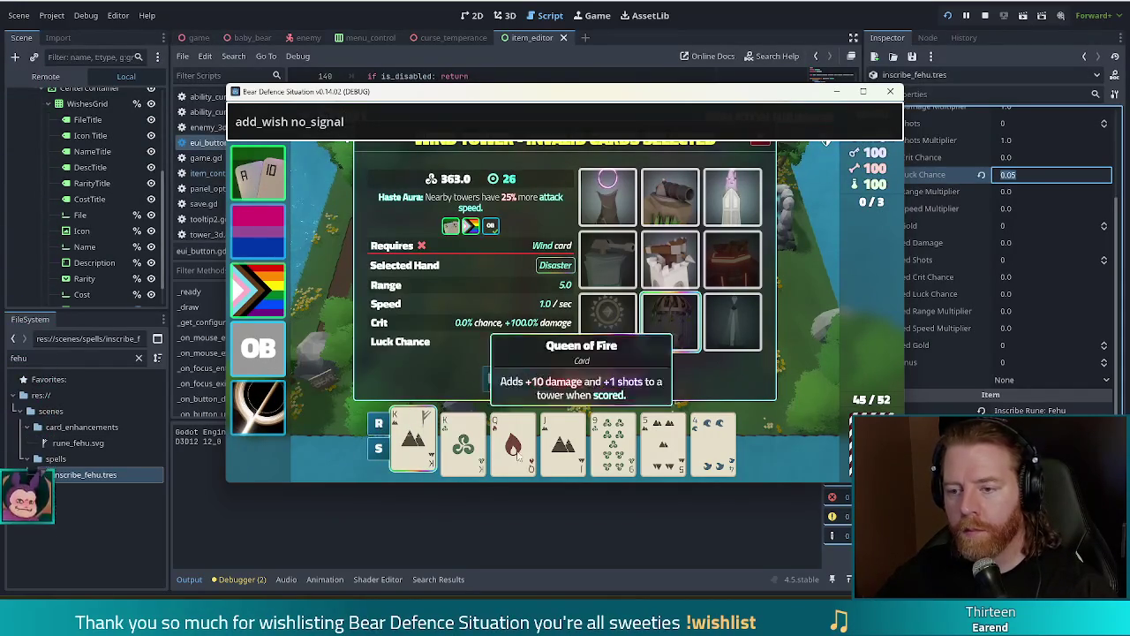
Pick King of Wind, Queen of Fire, Jack and 9 for a 615 Wind Tower hand, then reopen the console.
click(462, 442)
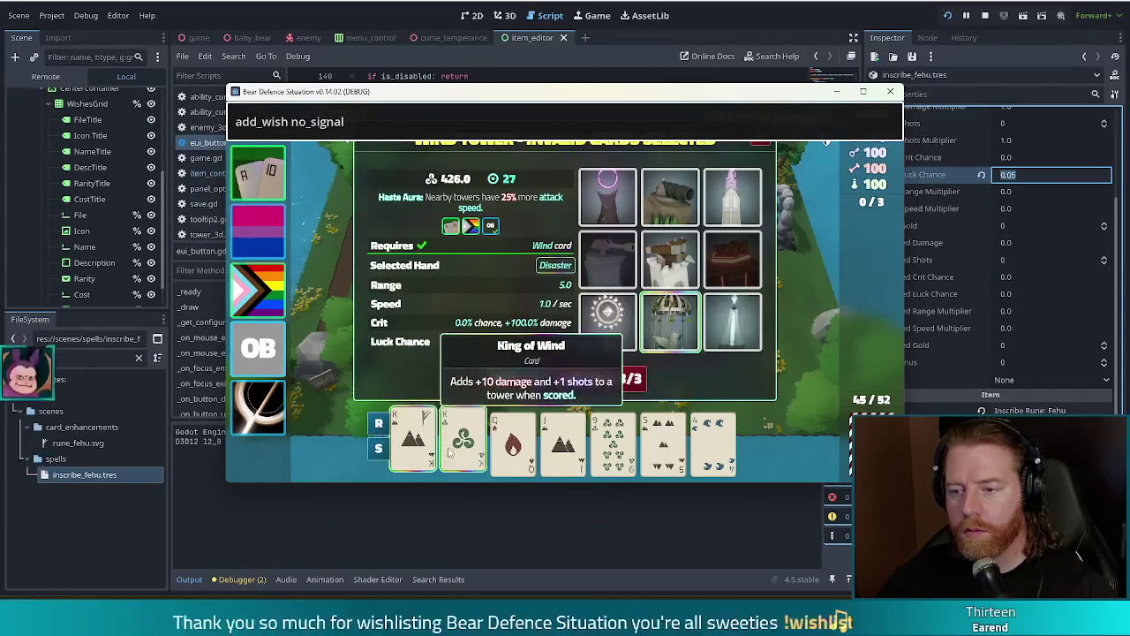
click(509, 442)
click(563, 441)
click(614, 441)
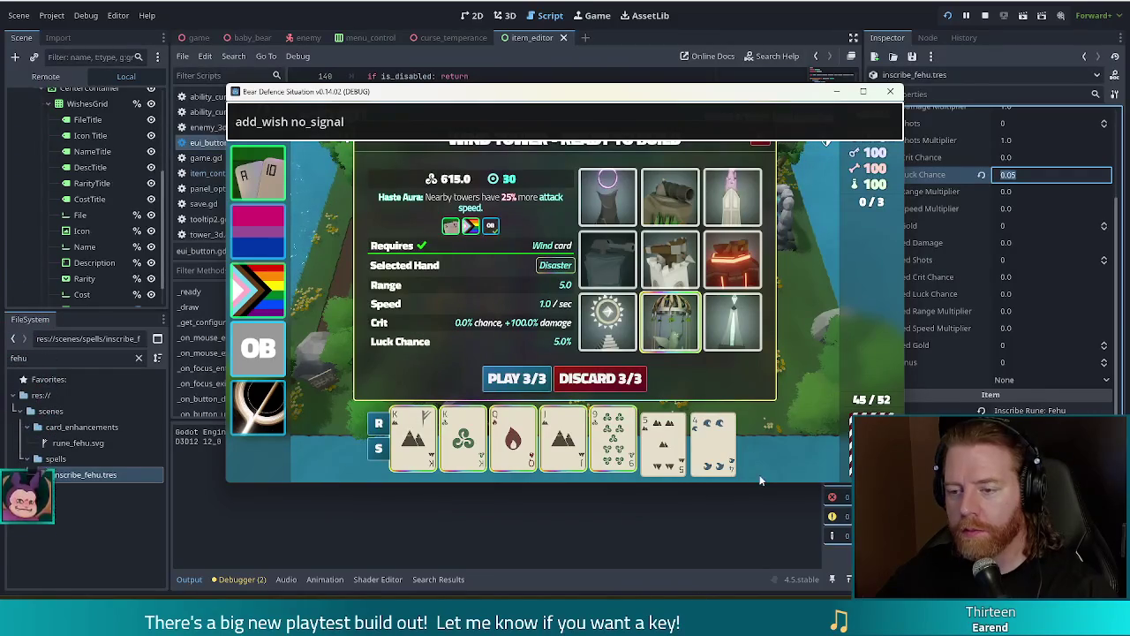
key(Escape)
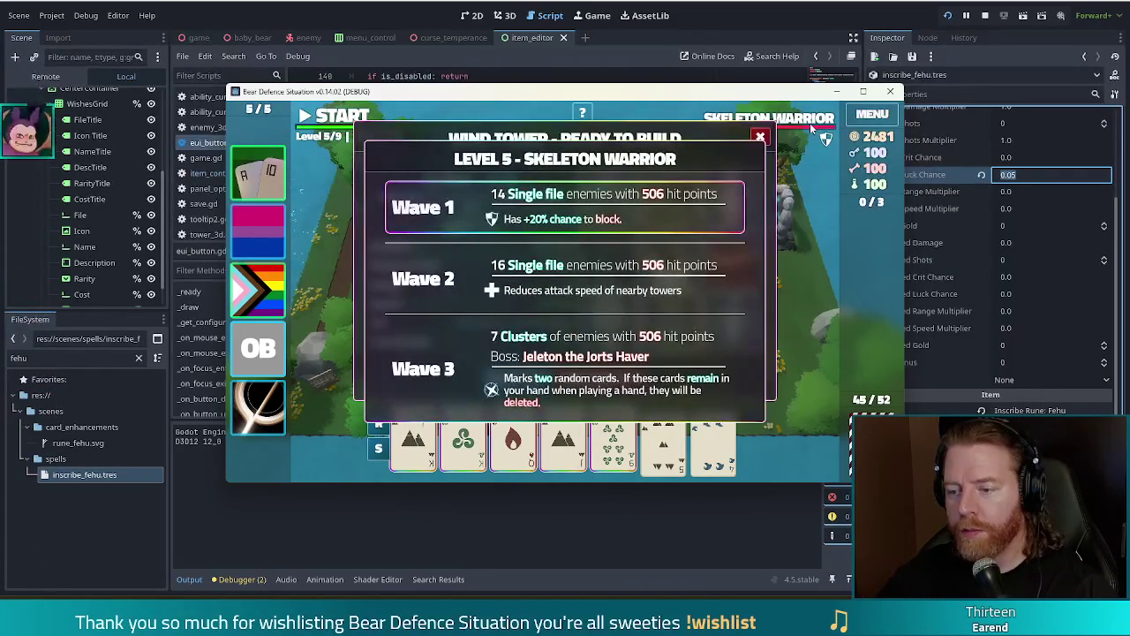
key(grave)
key(ctrl+a)
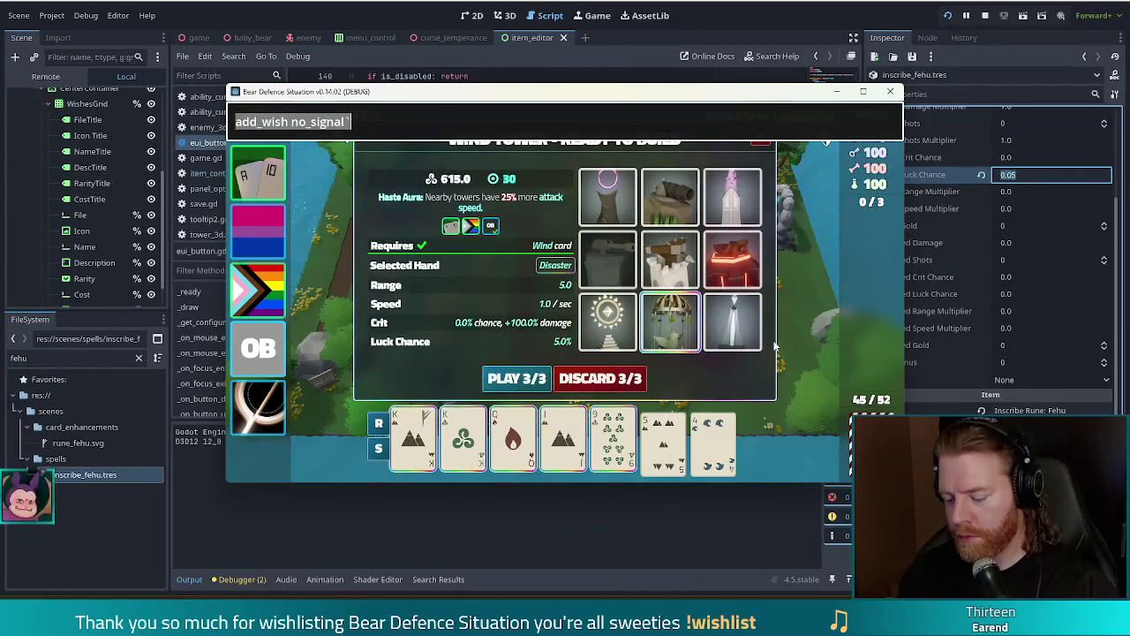
Switch the enemy to golem_crystal and move Blackjack into the second wish slot.
text(set_enemy golem_crystal)
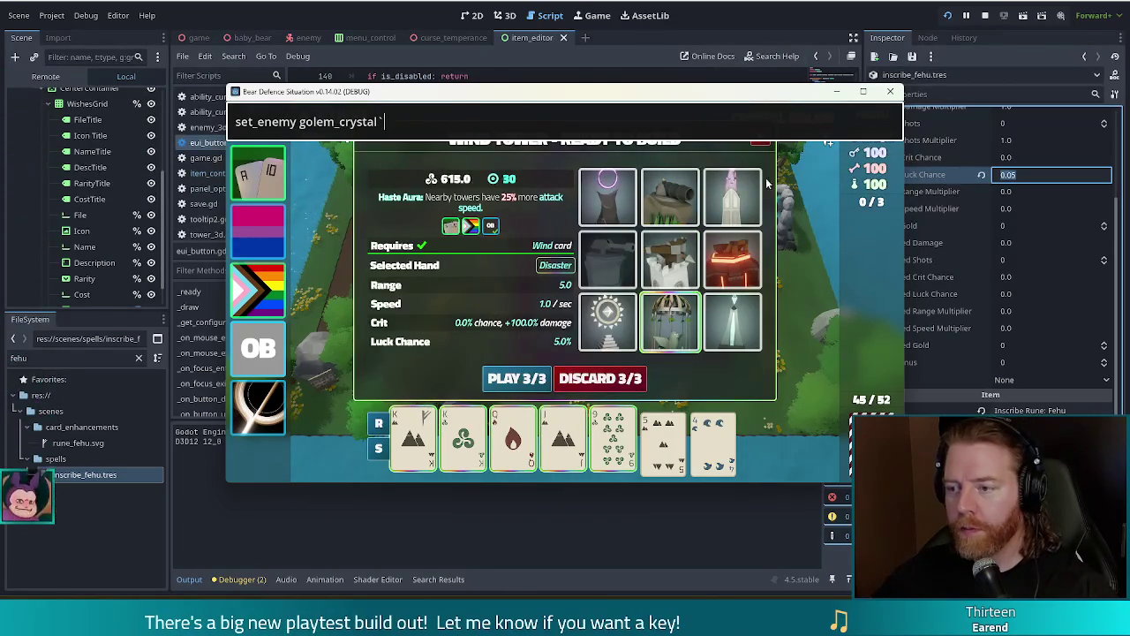
key(Return)
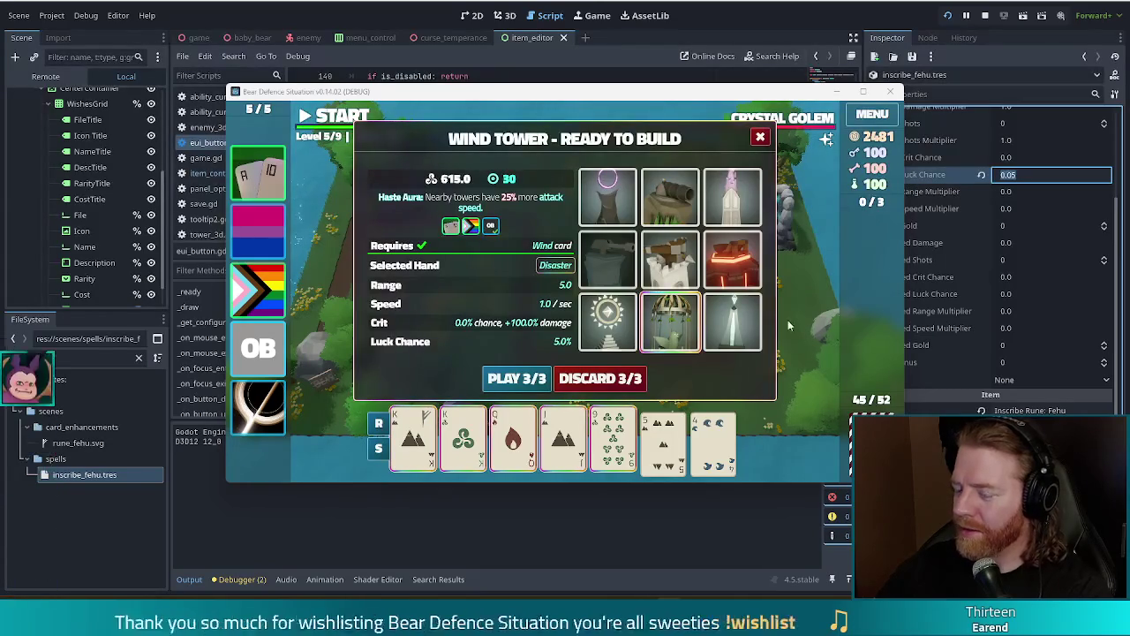
mouse_move(257, 347)
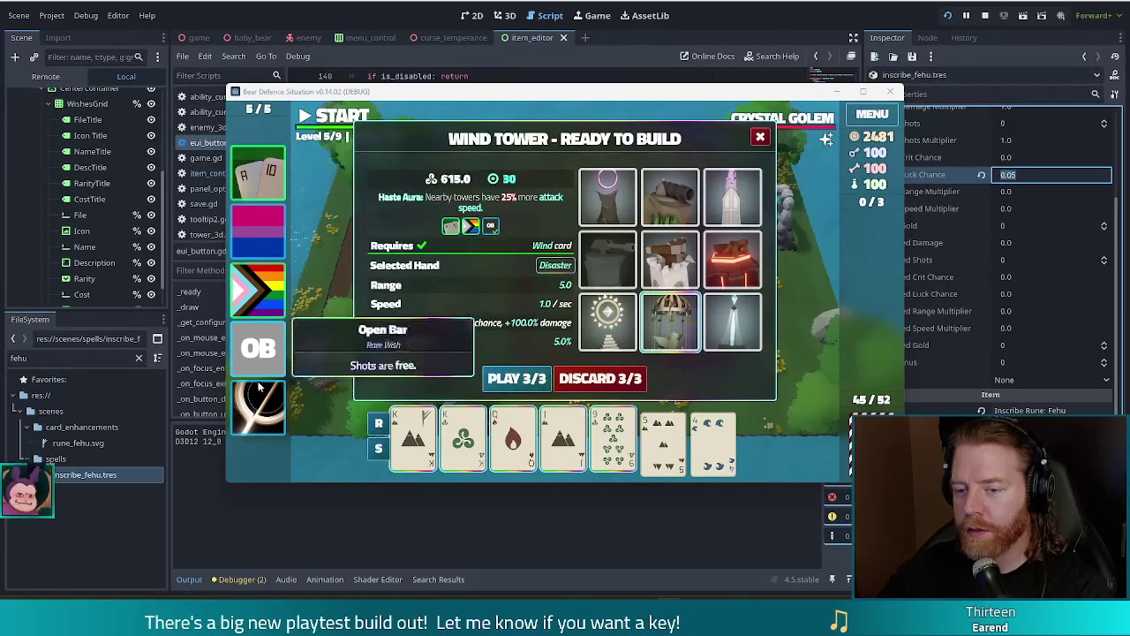
drag(258, 176, 263, 291)
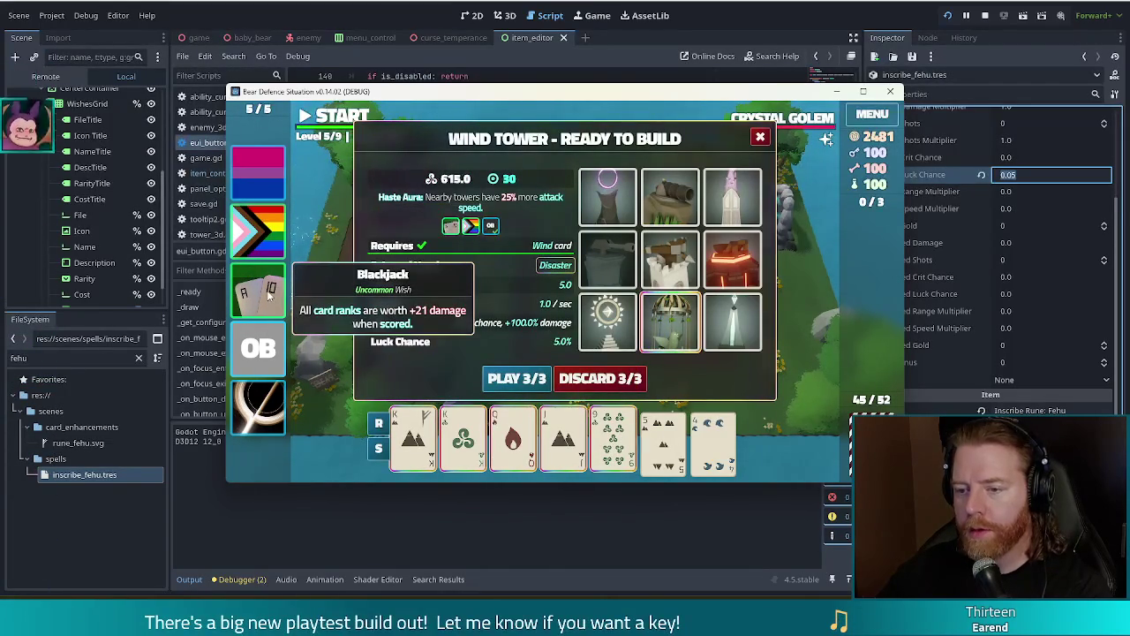
drag(269, 297, 271, 250)
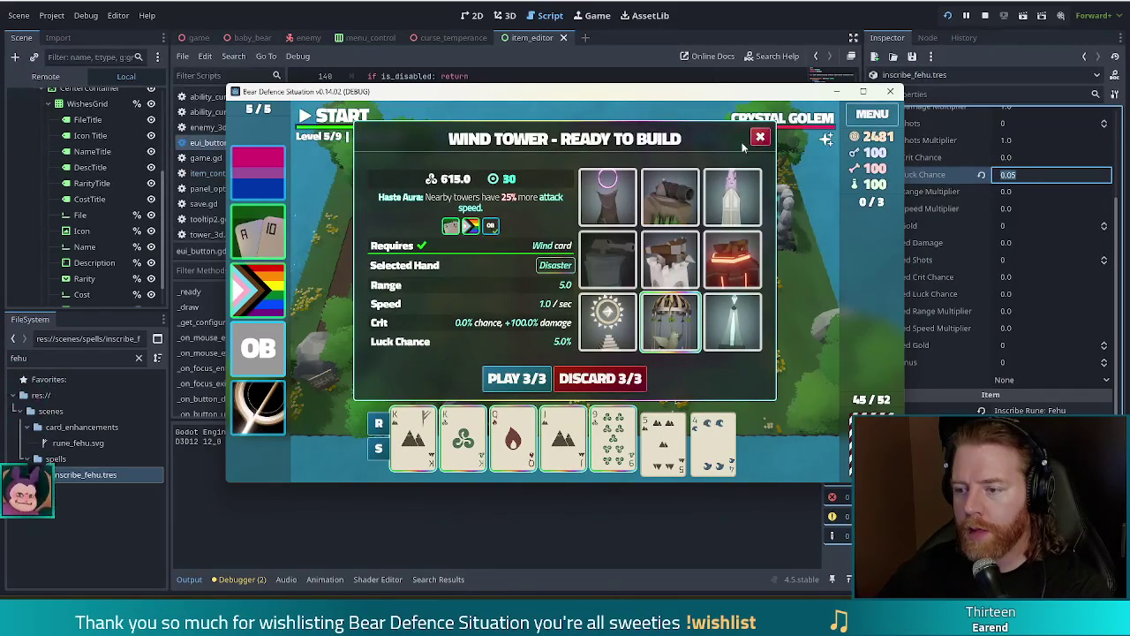
Choose the Lightning Tower for the 615 hand and start building it.
click(715, 325)
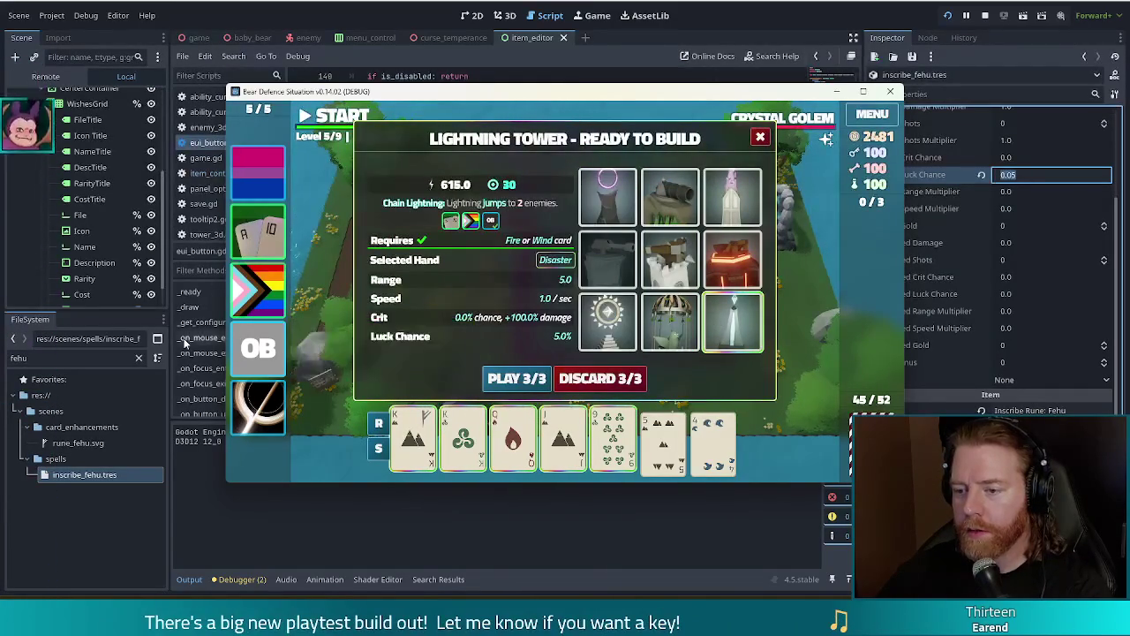
click(733, 261)
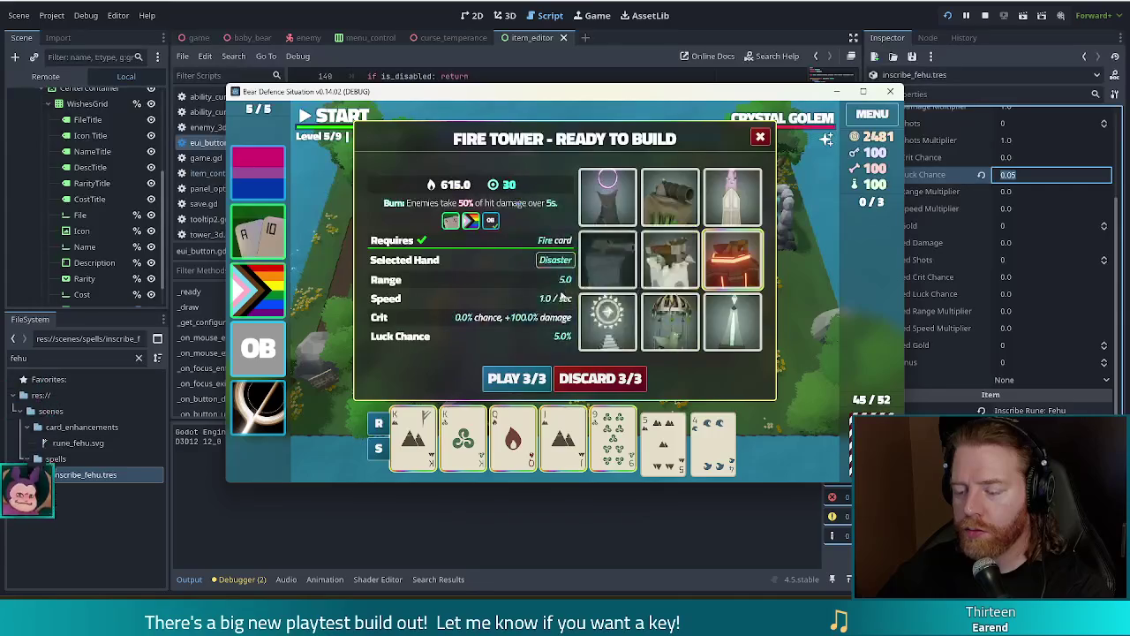
click(733, 320)
mouse_move(781, 118)
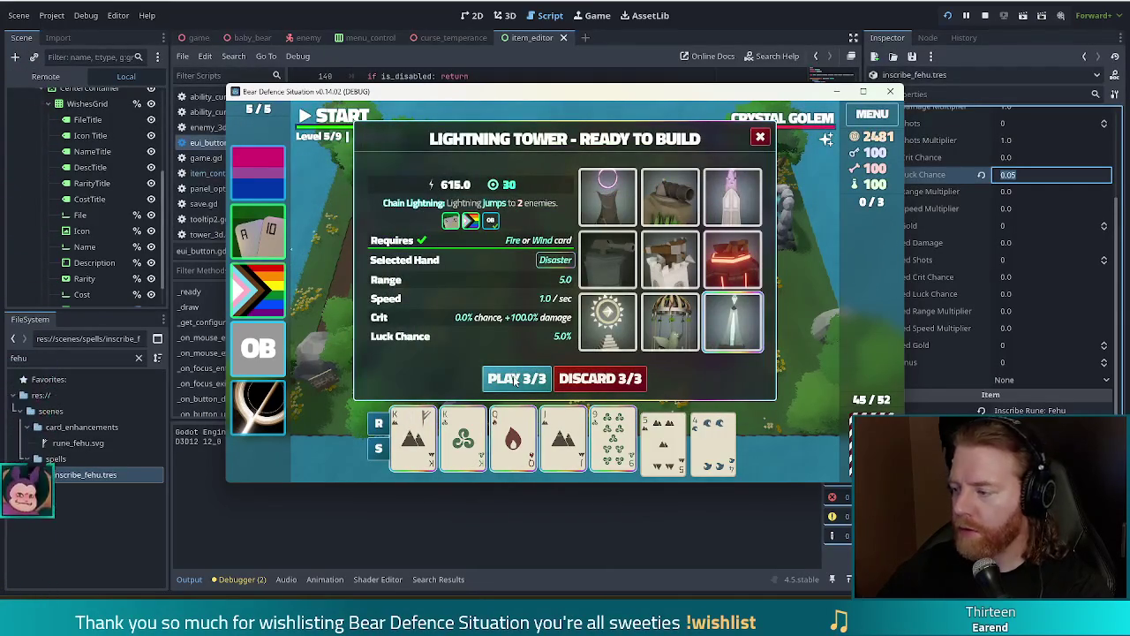
click(516, 378)
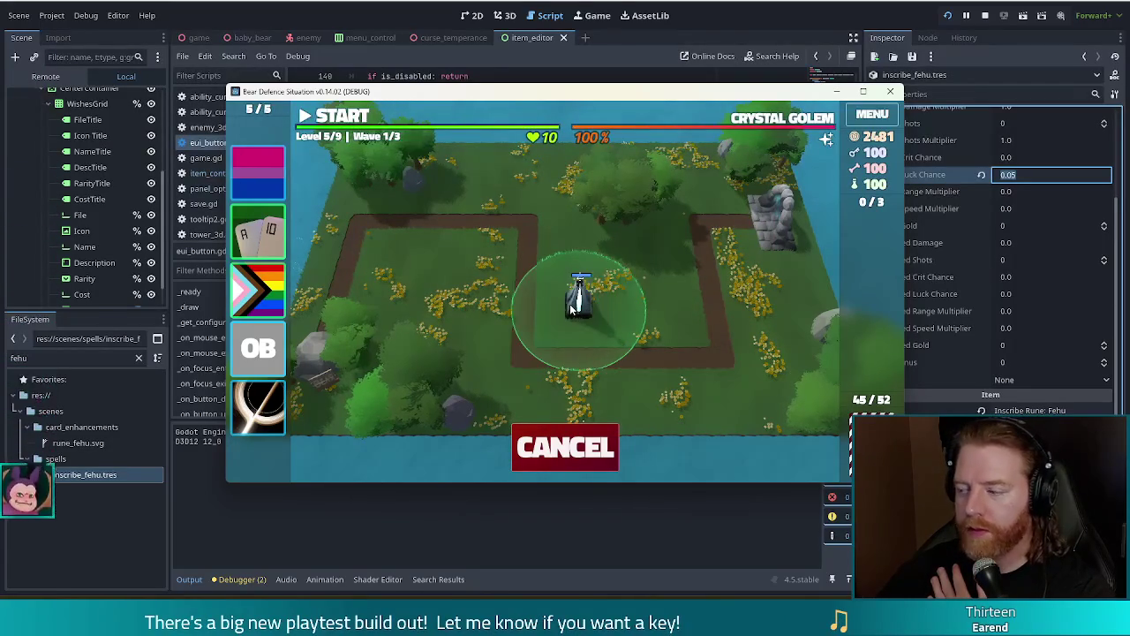
Place the Lightning Tower in the path loop's centre, debug-finish waves 1 and 2, and start the boss wave.
click(570, 305)
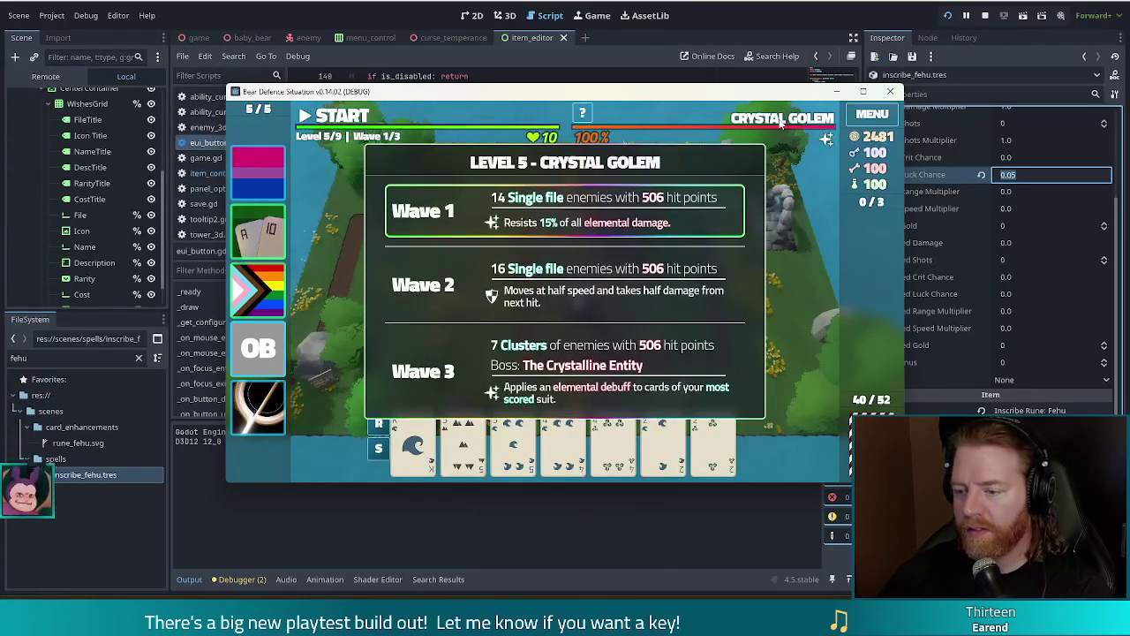
key(k)
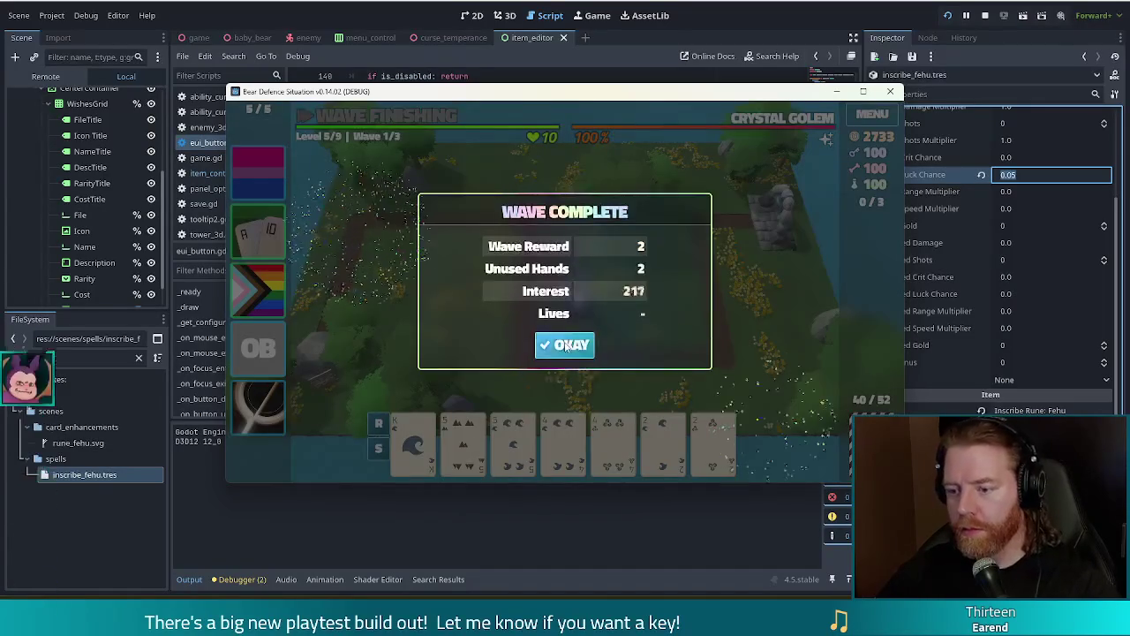
click(565, 344)
key(k)
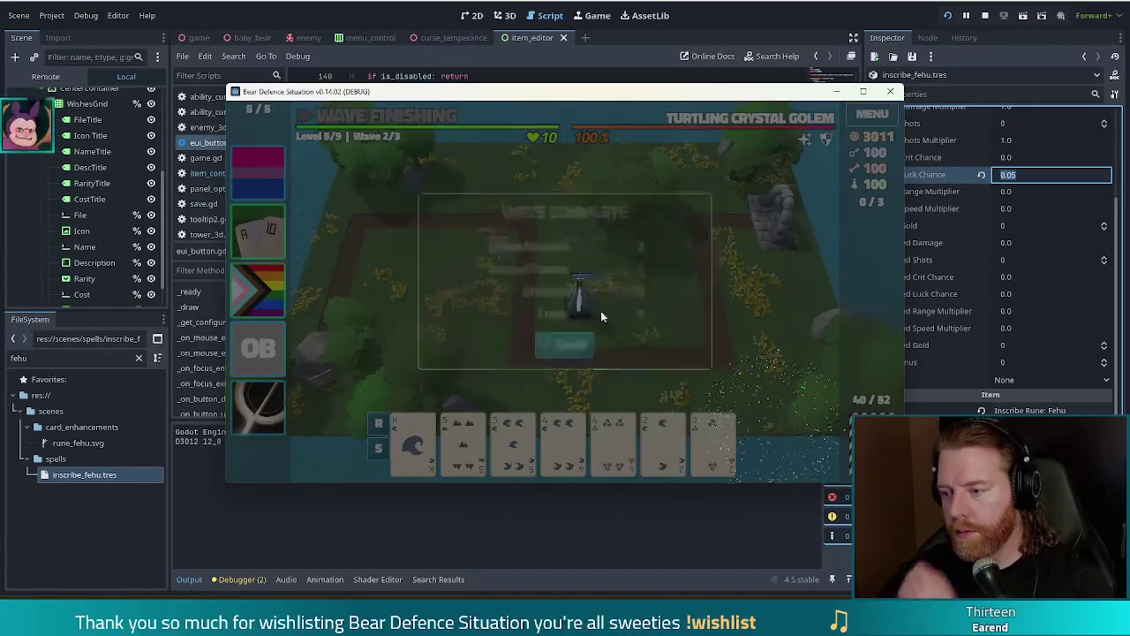
click(580, 343)
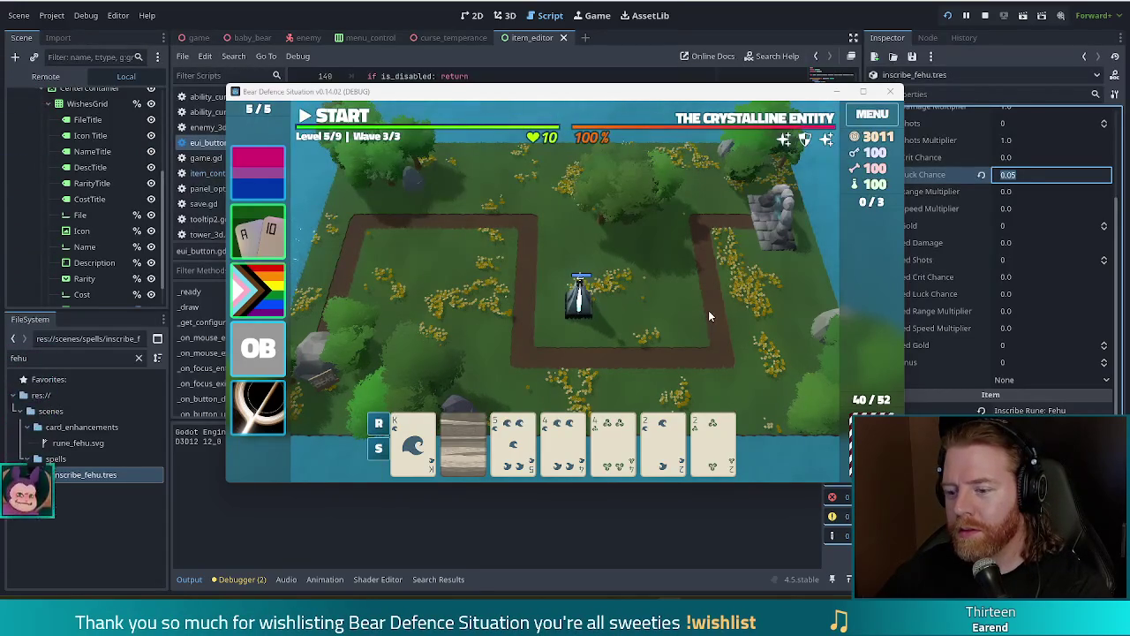
click(338, 120)
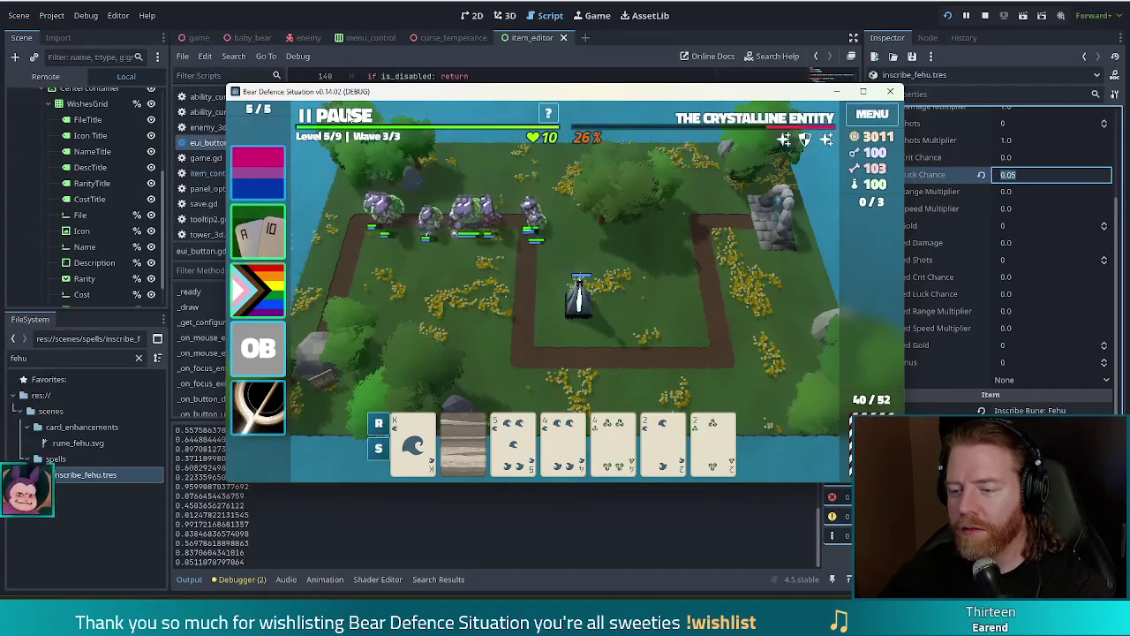
Pause the boss wave, resume it, and pause it again.
key(space)
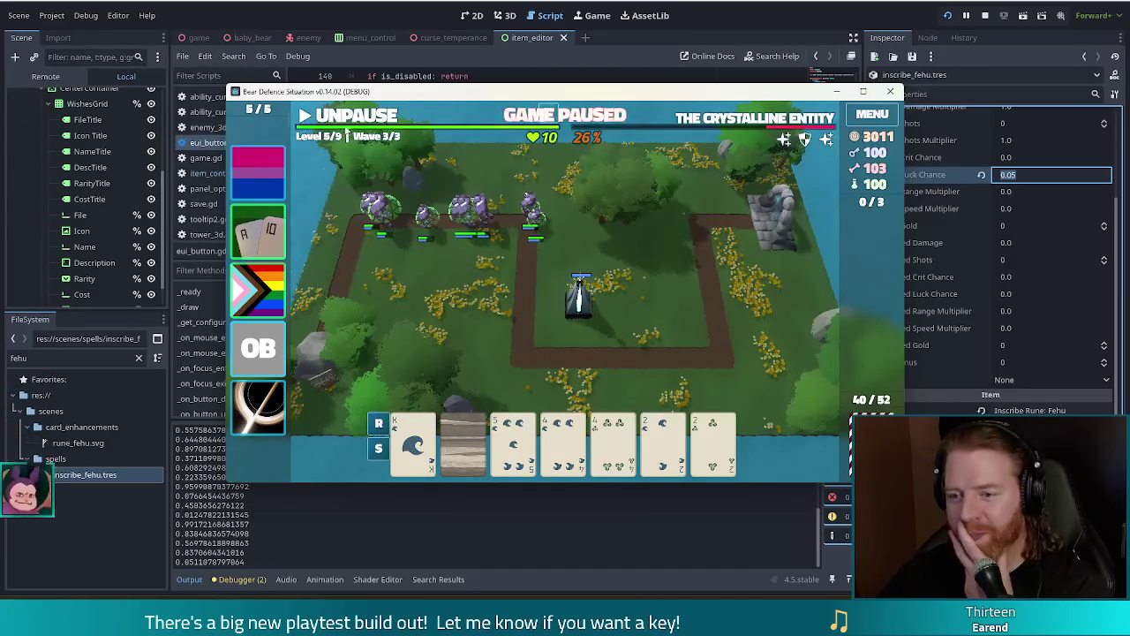
click(360, 121)
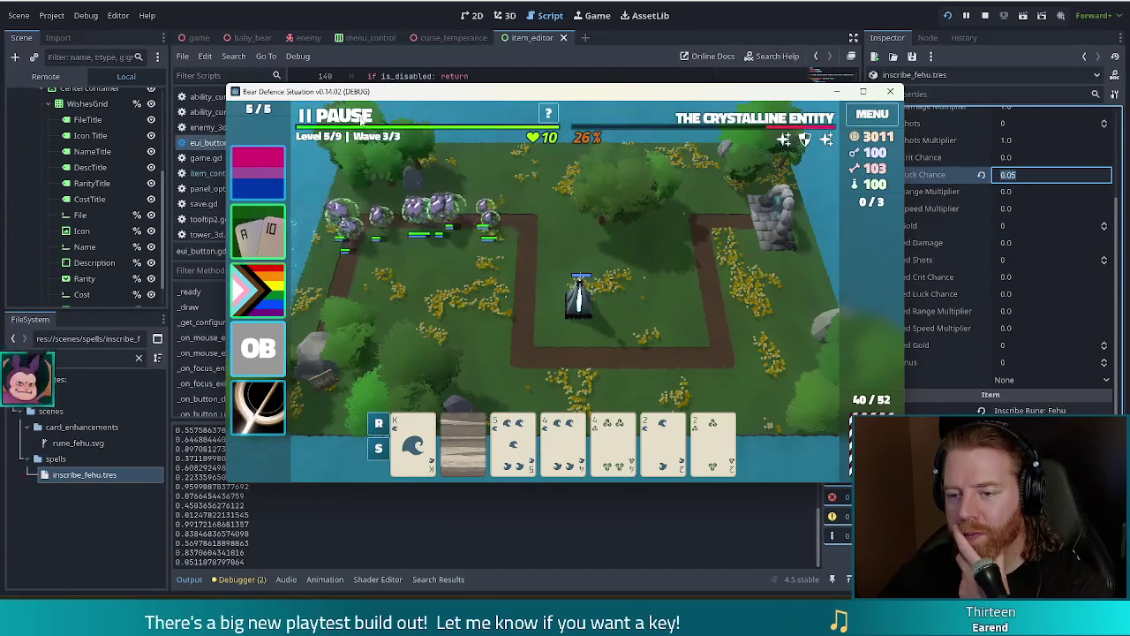
click(360, 121)
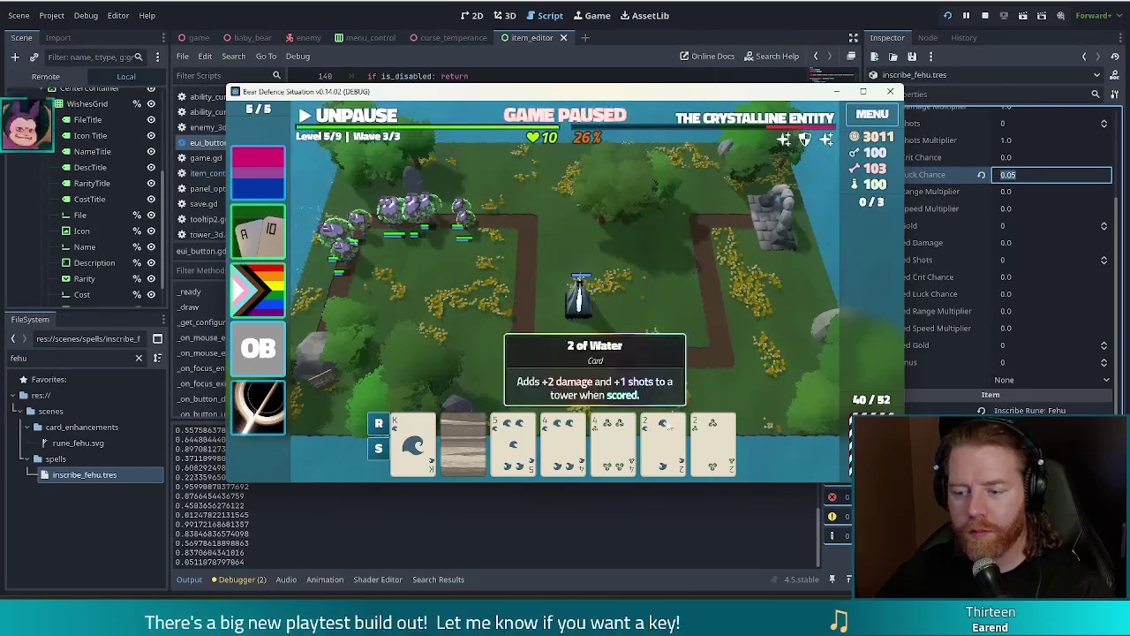
Select hand cards including the 2 of Water, then start and cancel a Lightning Tower placement.
click(422, 446)
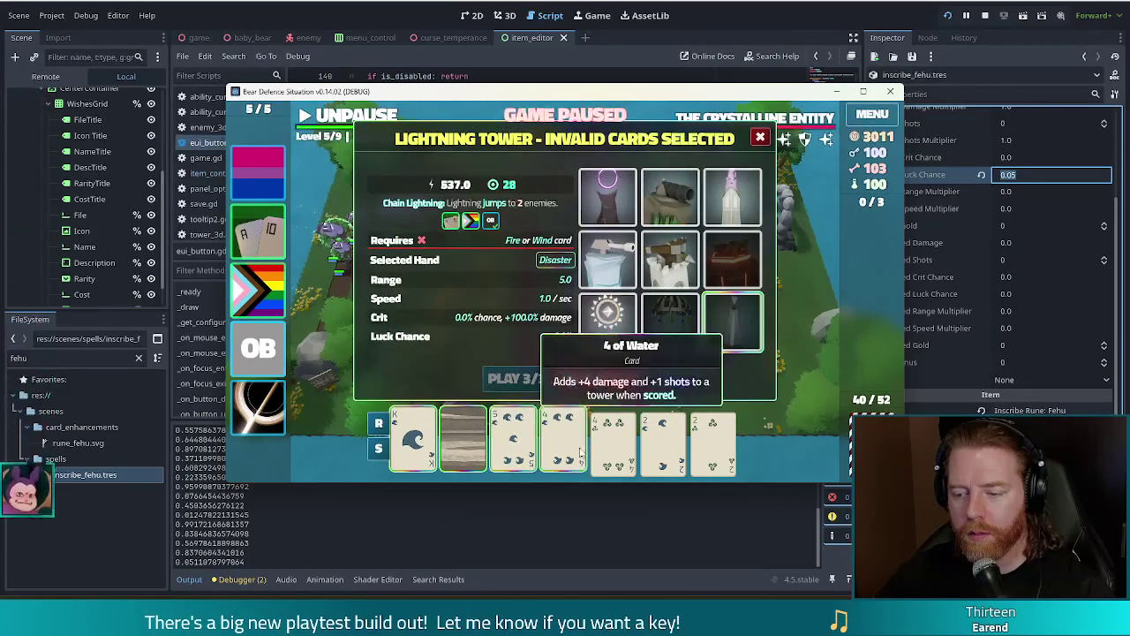
click(662, 442)
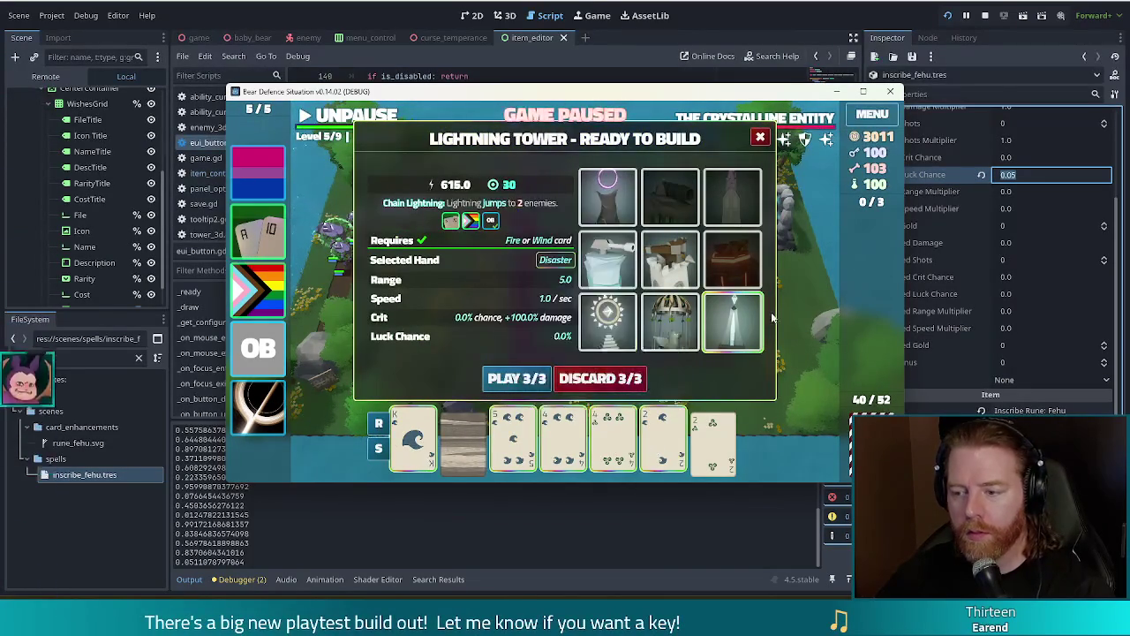
click(492, 384)
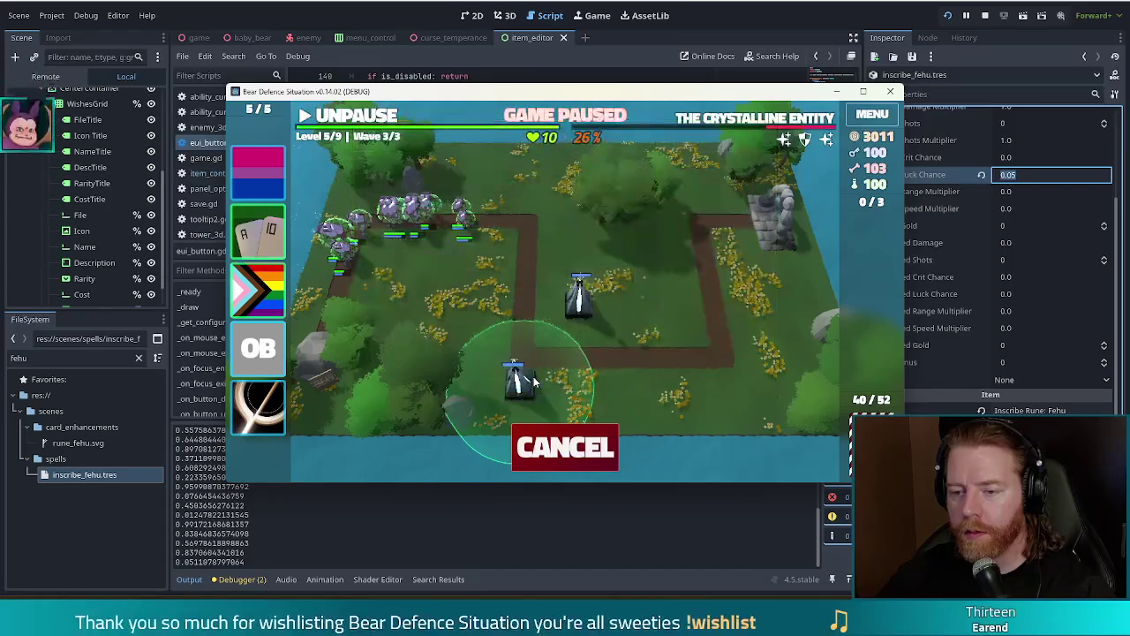
click(556, 446)
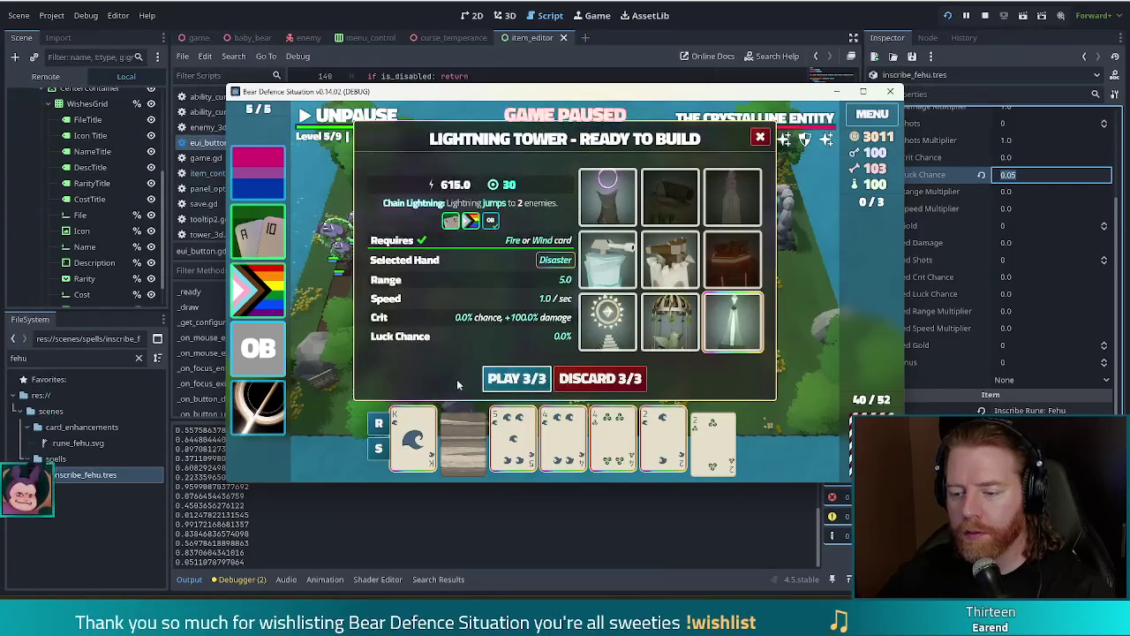
Deselect the 4 of Wind, 2 of Water, 5 of Water and 4 of Water cards.
click(662, 437)
click(613, 437)
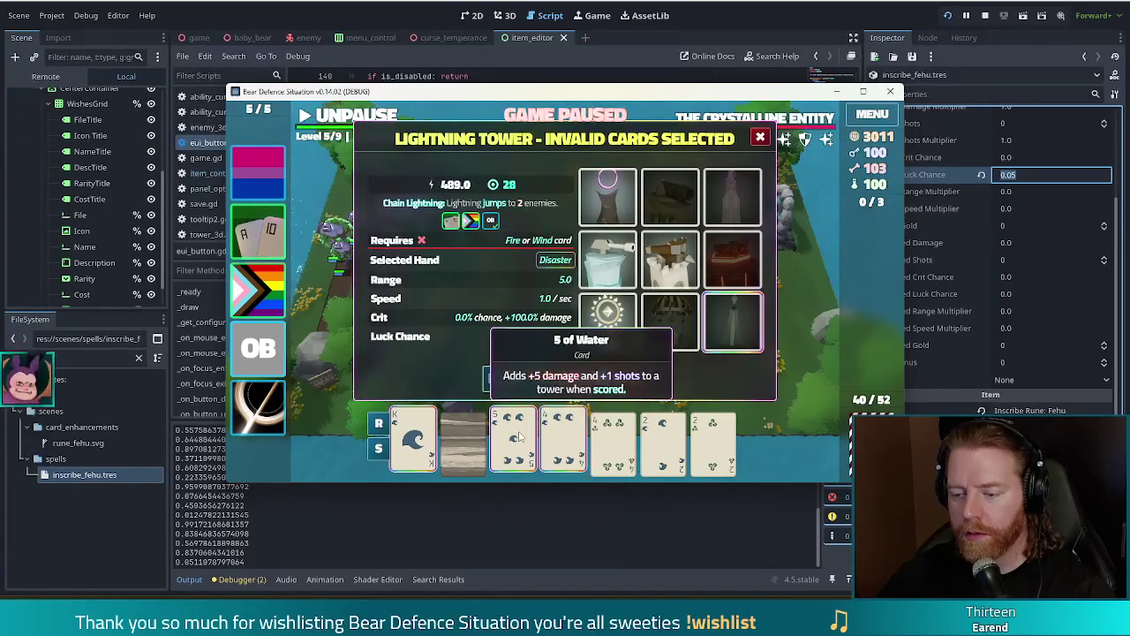
click(562, 437)
click(516, 437)
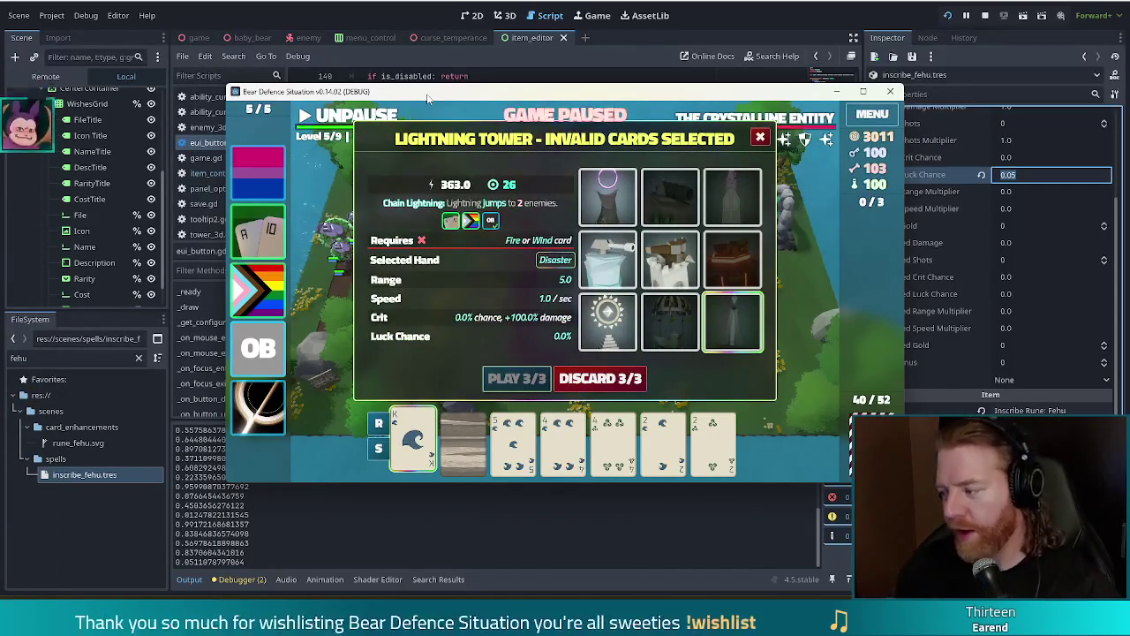
Run add_bottled_spell inscribe_fehu in the debug console to add another Fehu rune spell.
key(grave)
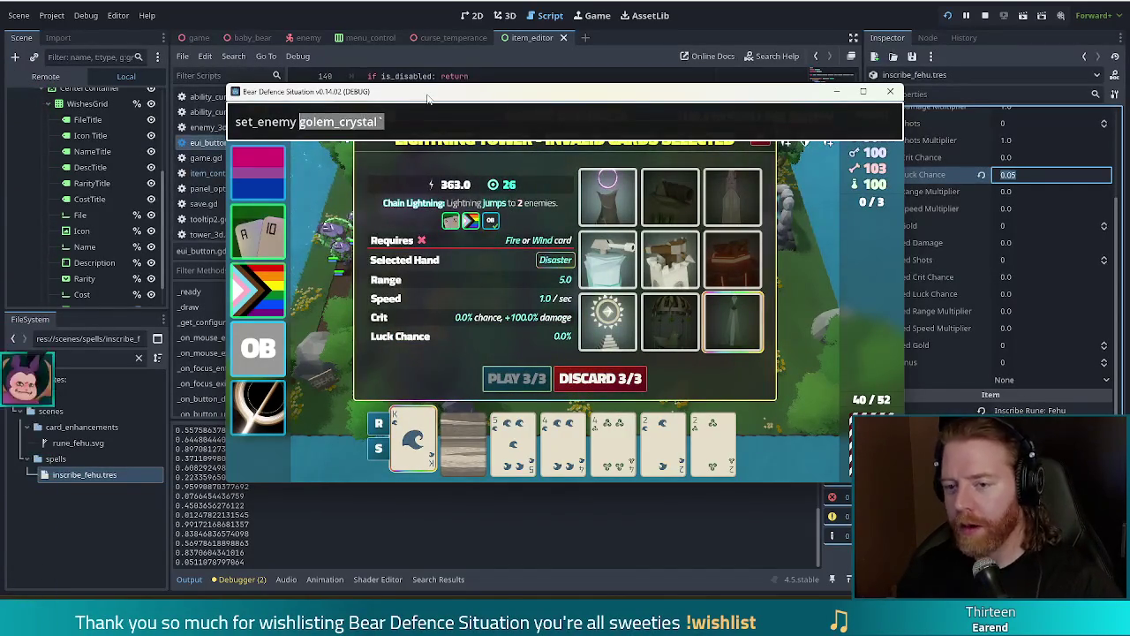
key(ctrl+a)
key(BackSpace)
text(add_bottl)
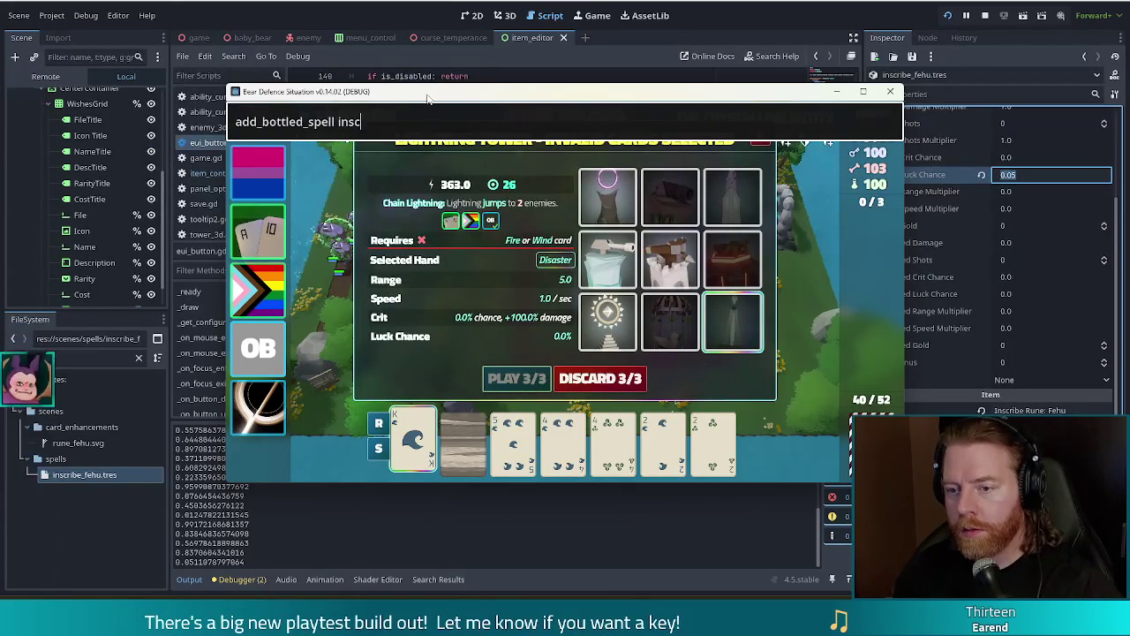
text(ed_)
key(BackSpace)
text(fehu)
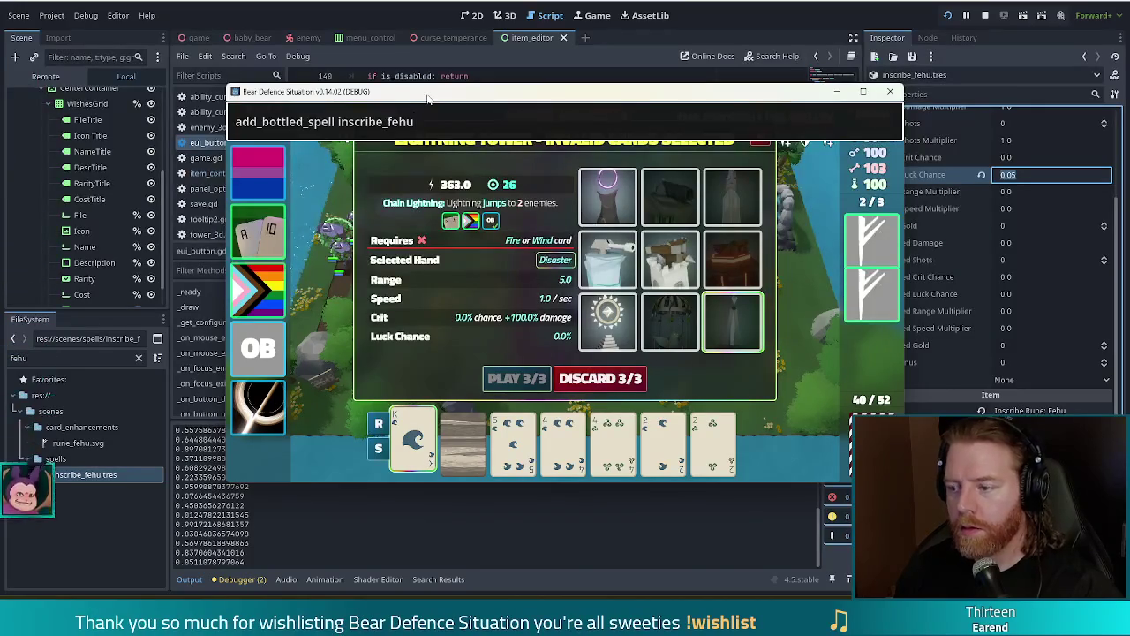
key(Return)
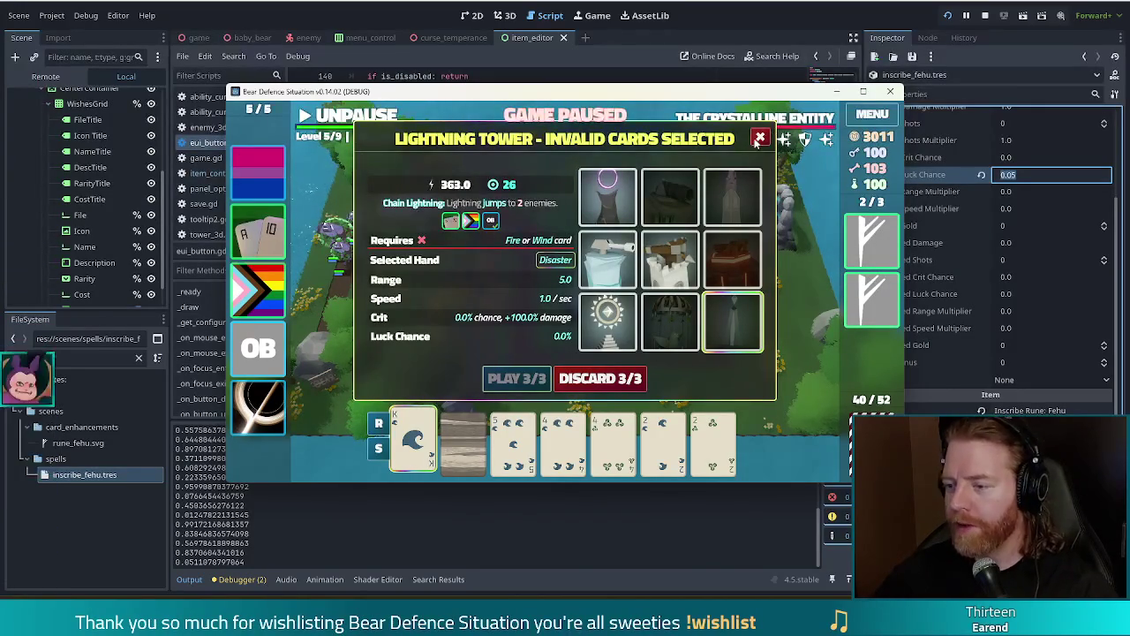
Use a Fehu rune spell, select cards for a Lightning Tower, then start and cancel its placement.
click(760, 138)
click(872, 238)
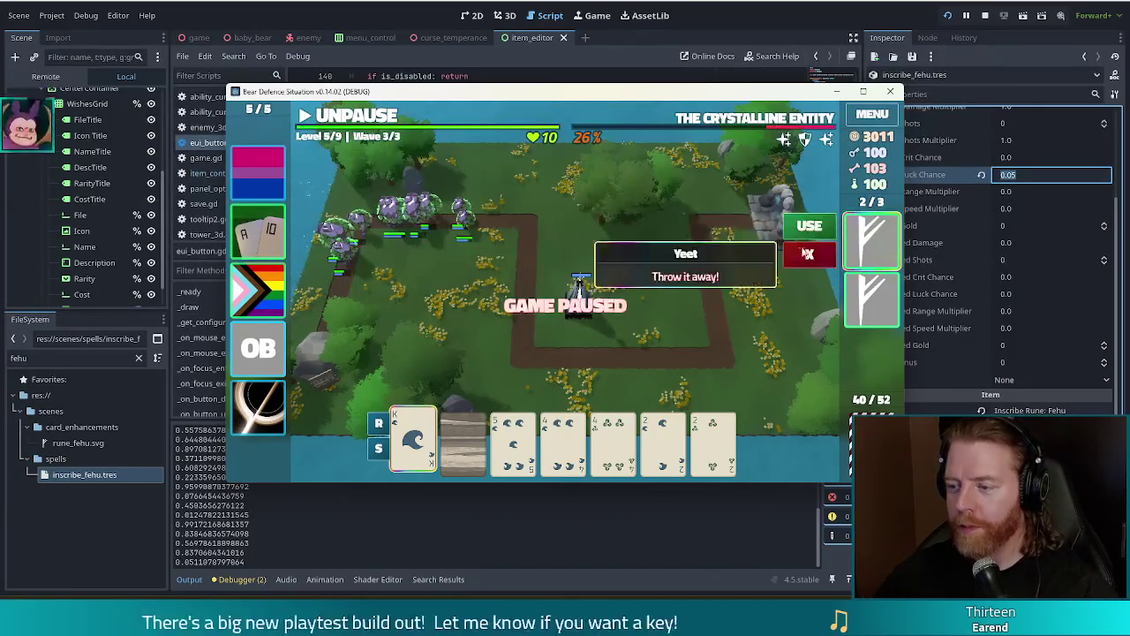
click(814, 234)
click(527, 435)
click(563, 437)
click(495, 386)
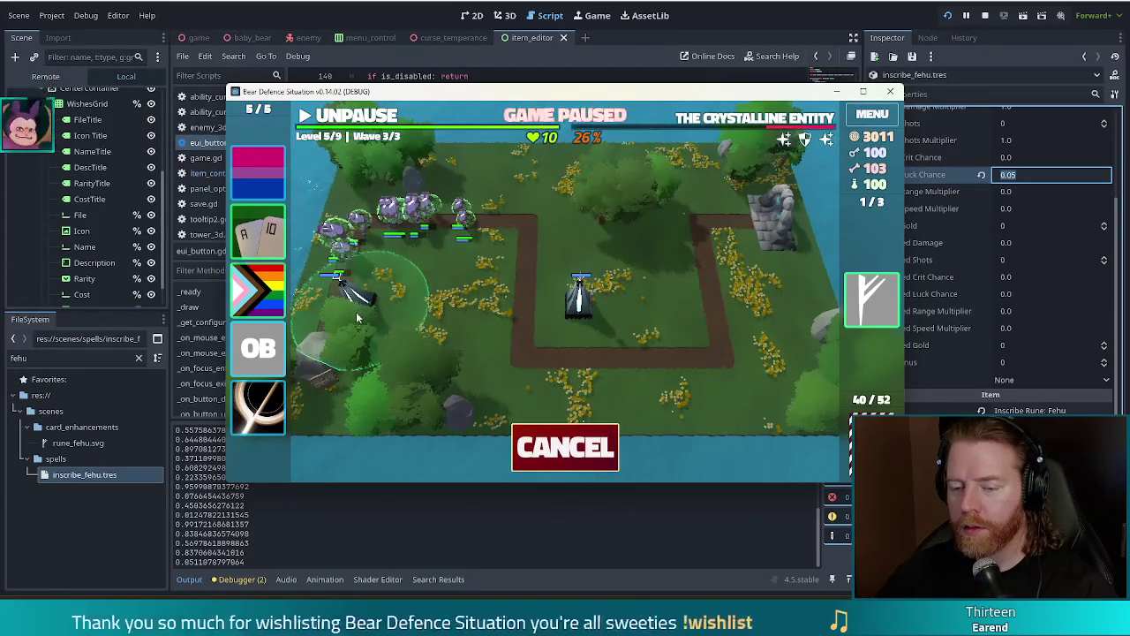
right_click(347, 325)
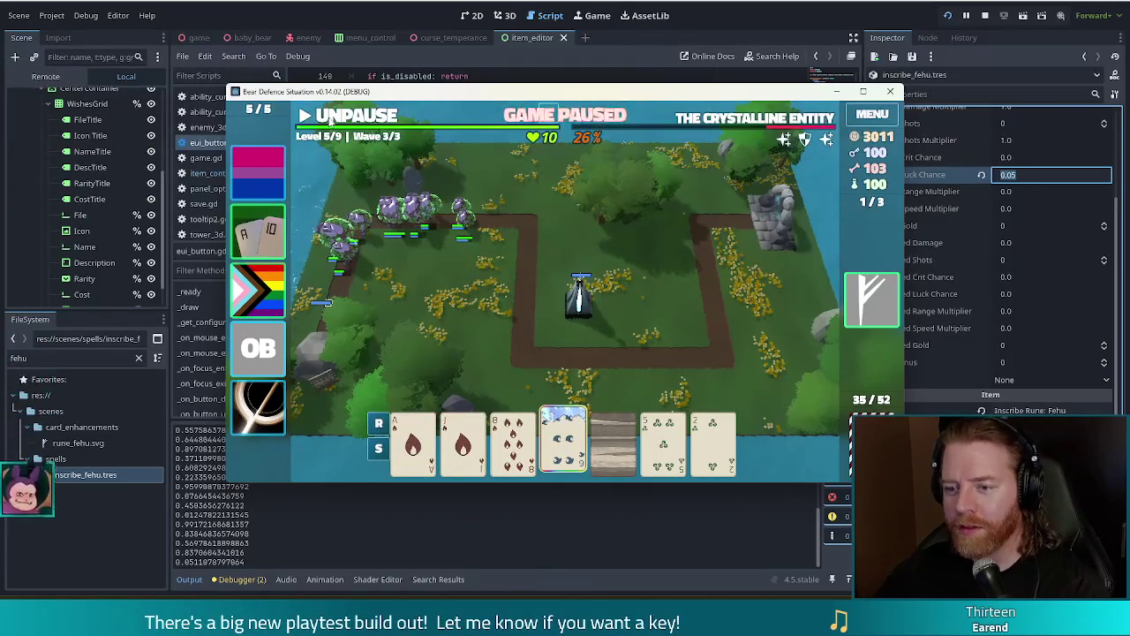
Finish level 5, upgrade the Ballista Tower to level 6, and go to level 6's map.
click(330, 121)
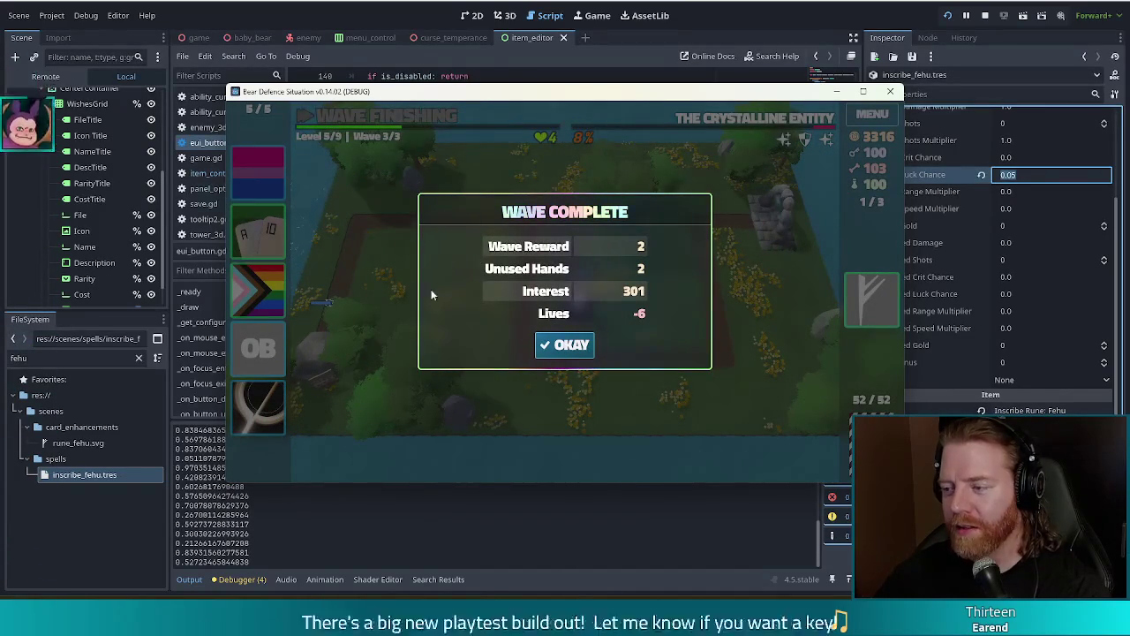
click(572, 345)
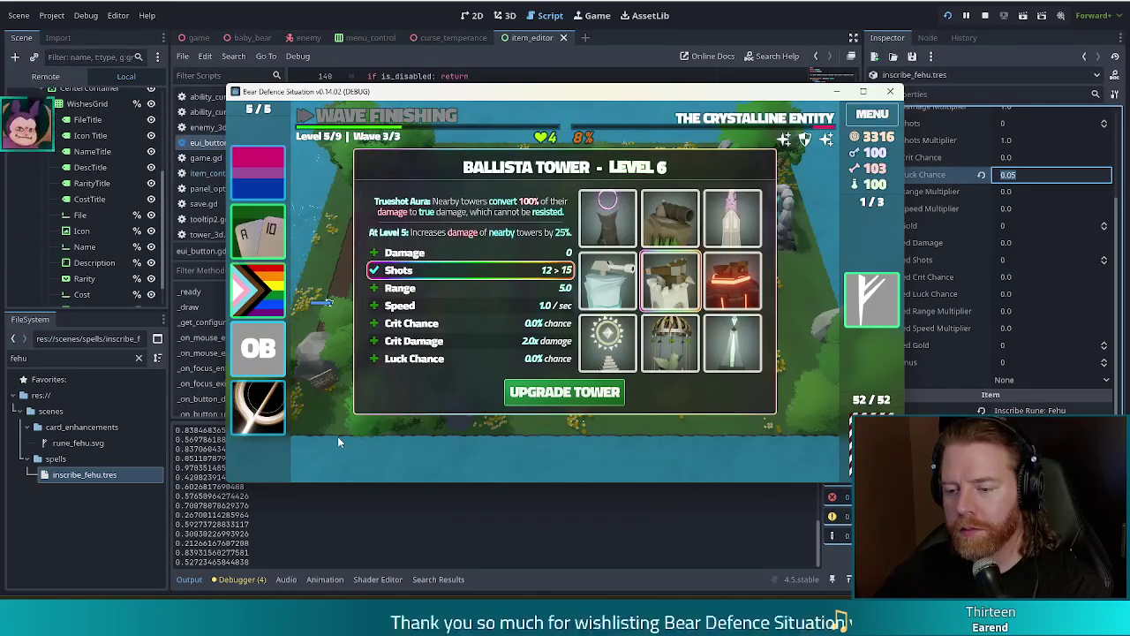
click(566, 396)
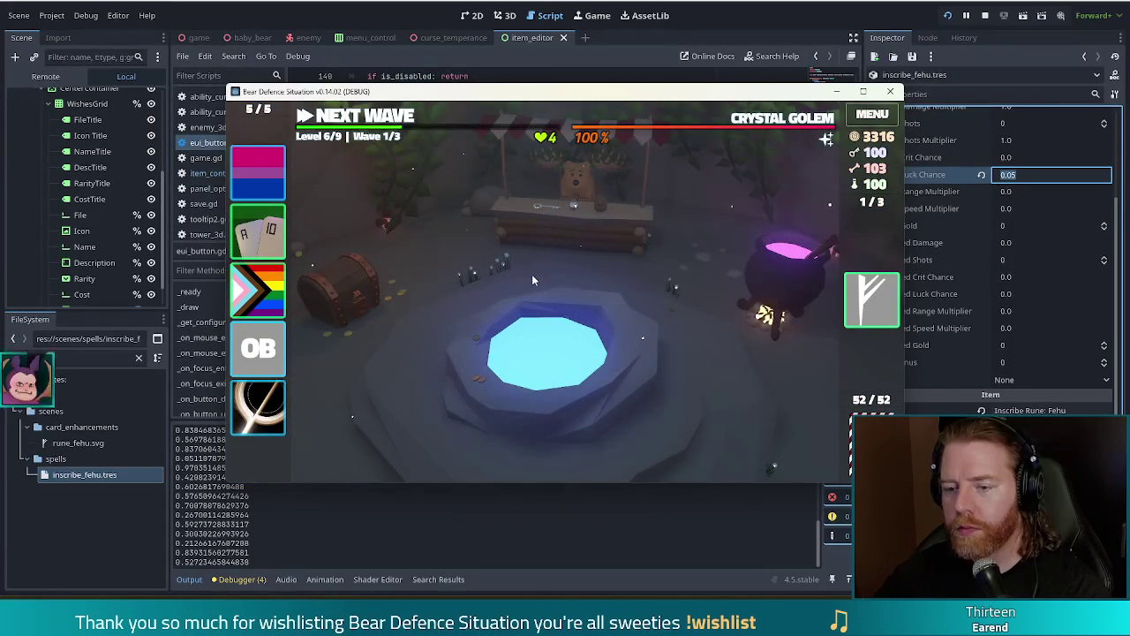
mouse_move(258, 406)
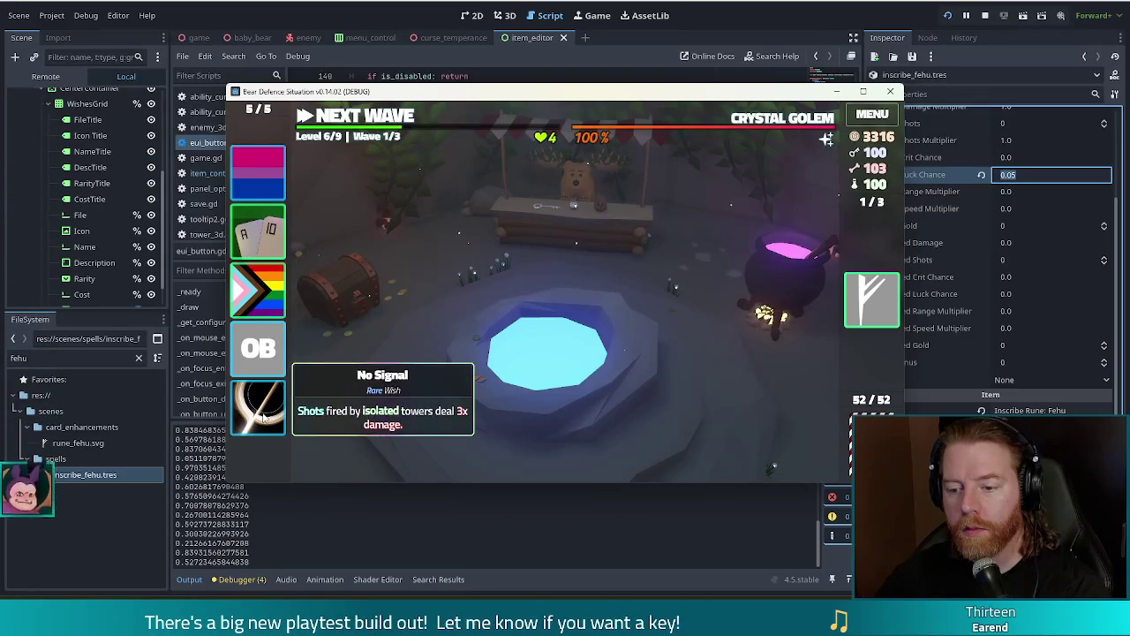
click(371, 117)
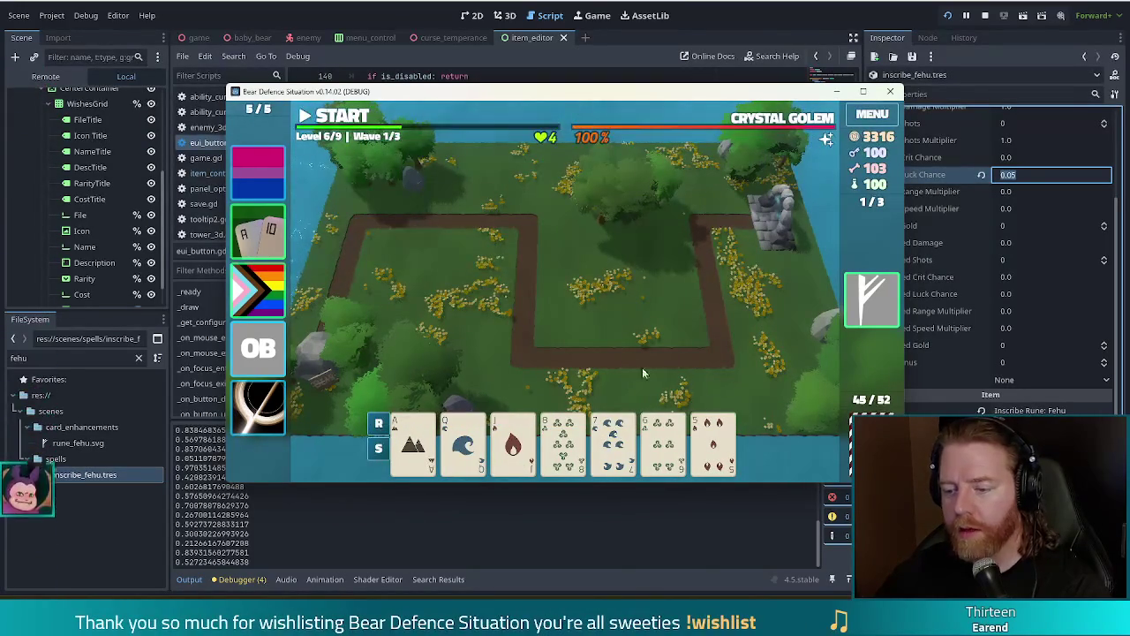
Select the Ace, Queen and 8 cards, then rerun add_bottled_spell inscribe_fehu for a third rune spell.
drag(413, 446, 573, 449)
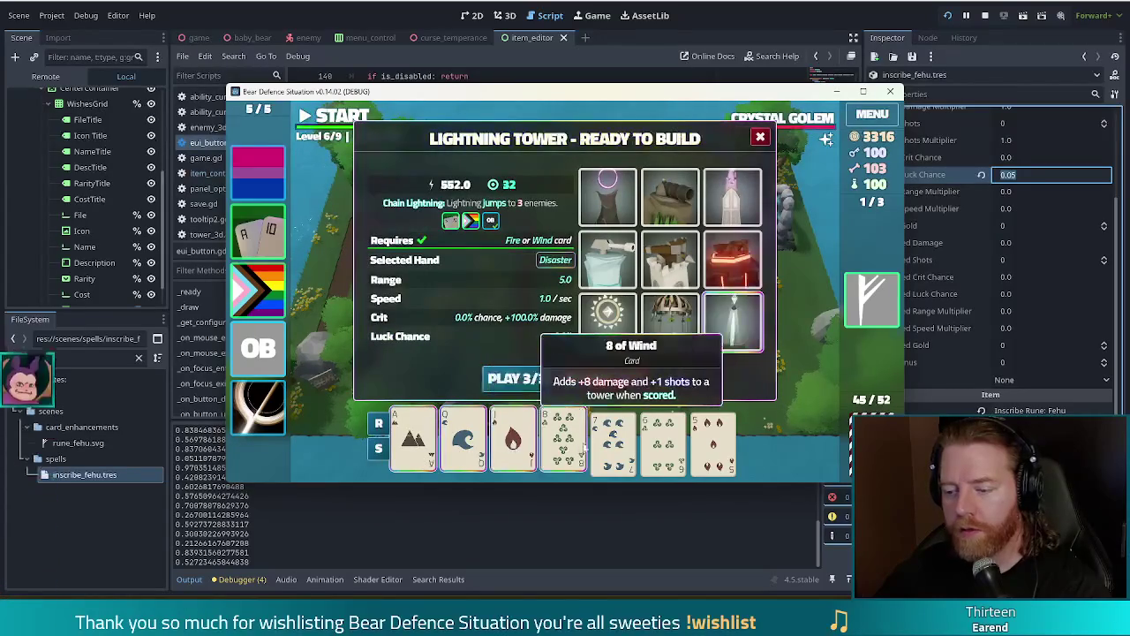
click(513, 441)
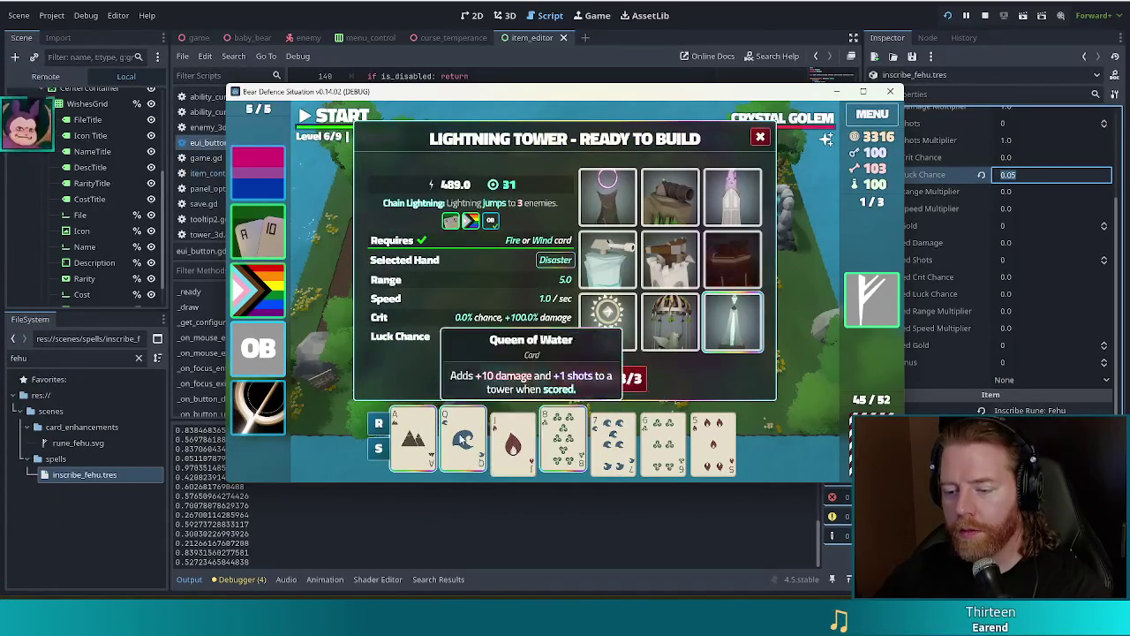
key(Escape)
key(grave)
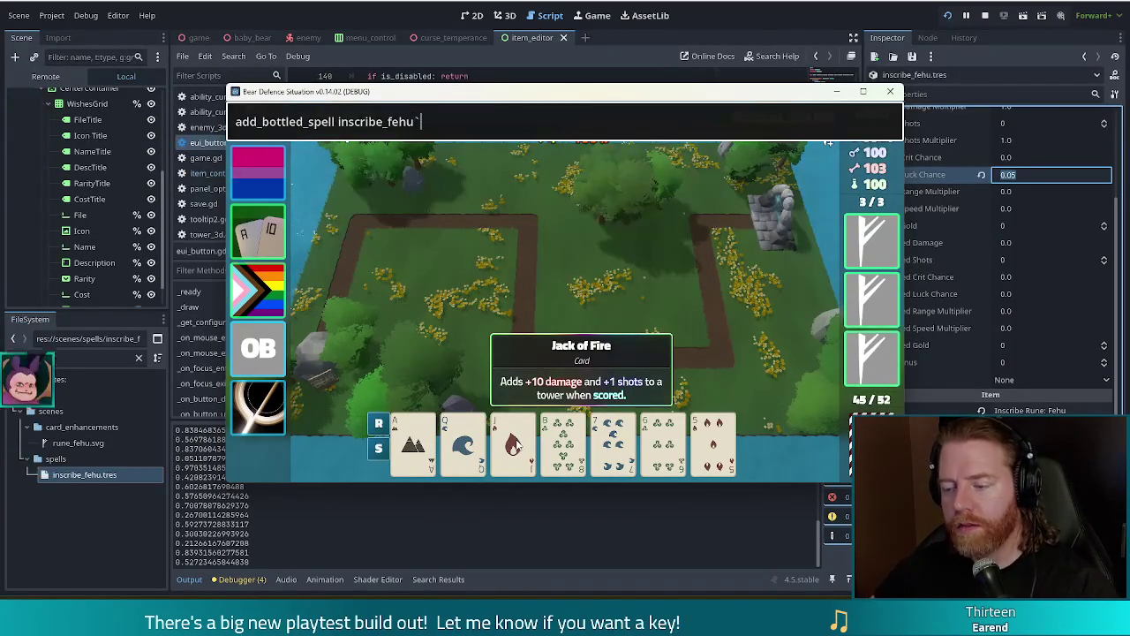
key(Return)
Build a Lightning Tower from Ace, Queen and Jack beside the path's right side.
mouse_move(413, 446)
mouse_down()
mouse_move(526, 460)
mouse_move(614, 415)
mouse_up()
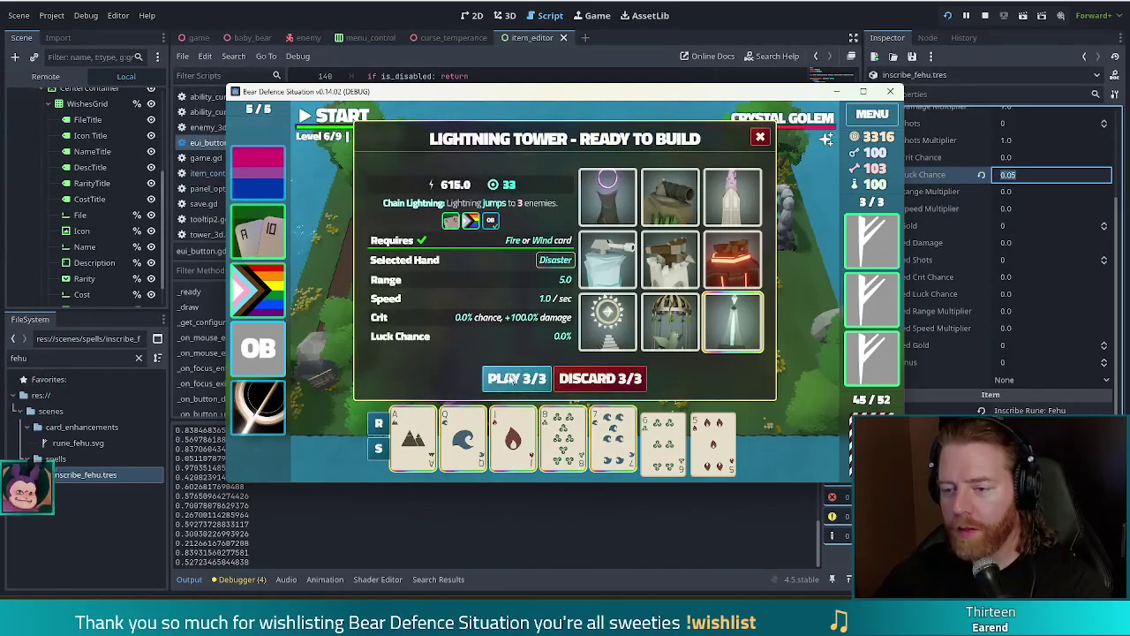
click(495, 380)
click(663, 304)
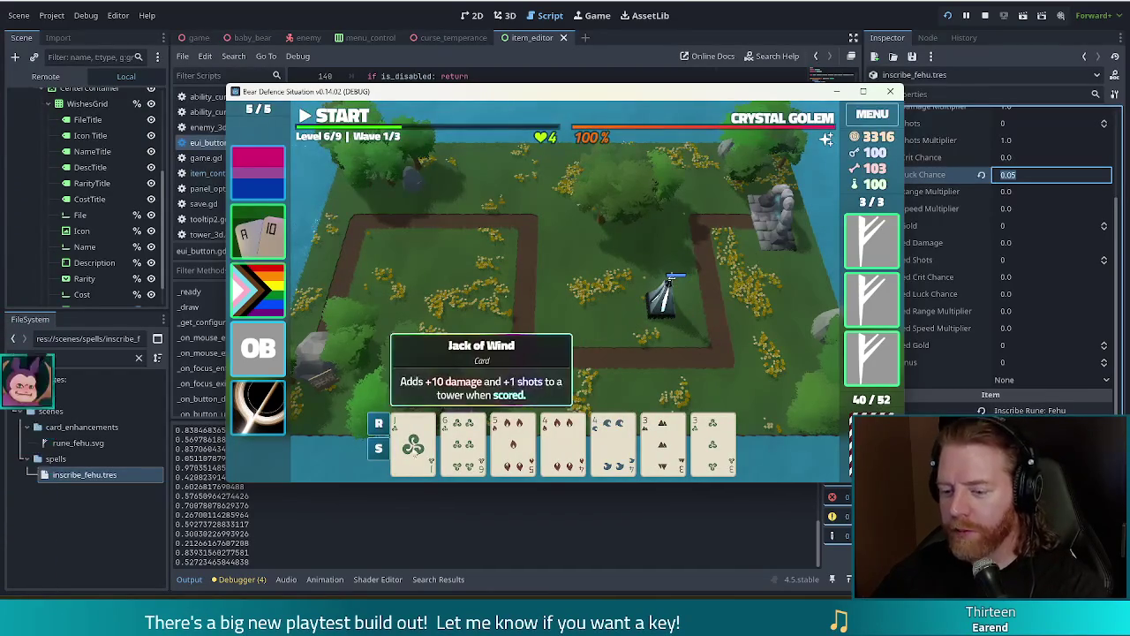
Inscribe a Fehu rune on a card and build a Lightning Tower near the top-right rocks.
click(412, 441)
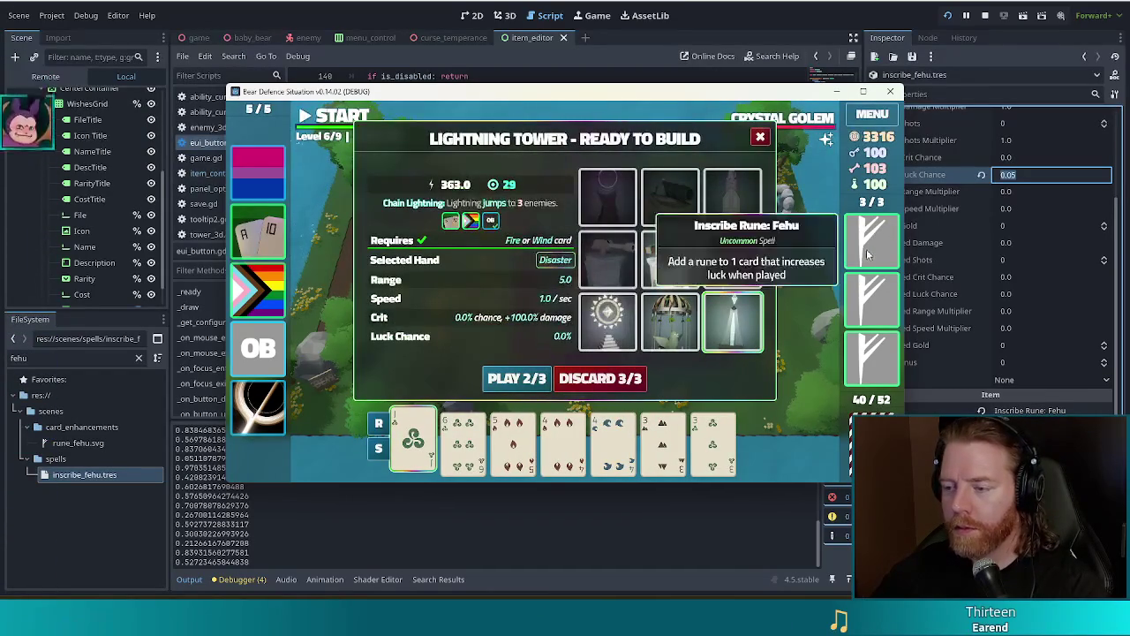
click(865, 252)
click(806, 222)
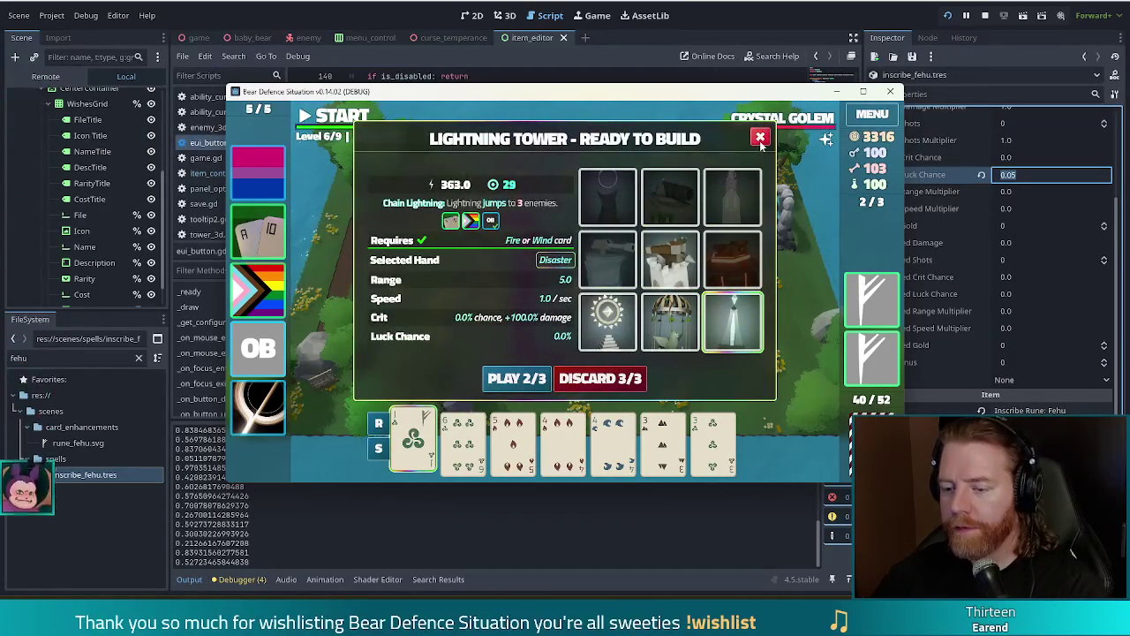
click(760, 138)
click(671, 301)
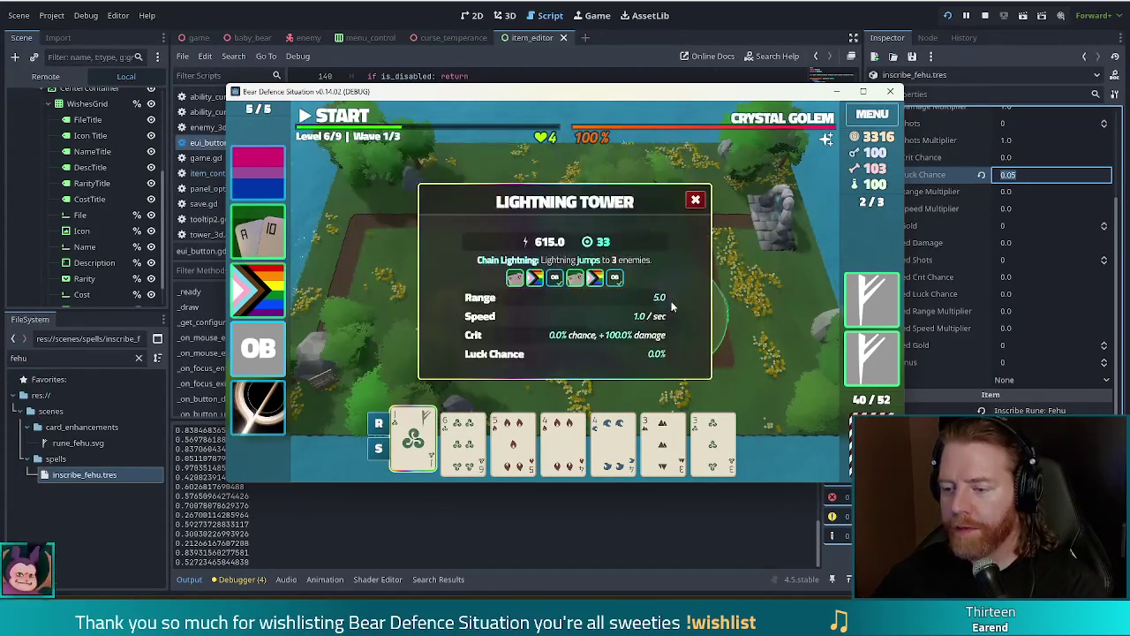
click(696, 200)
click(463, 437)
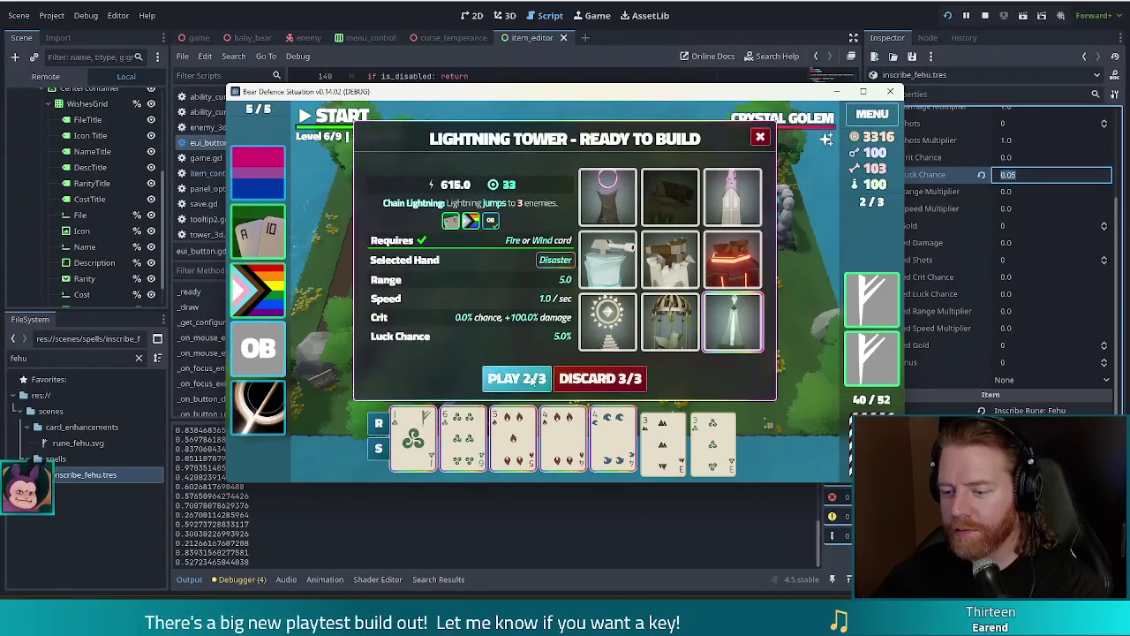
click(532, 380)
click(719, 244)
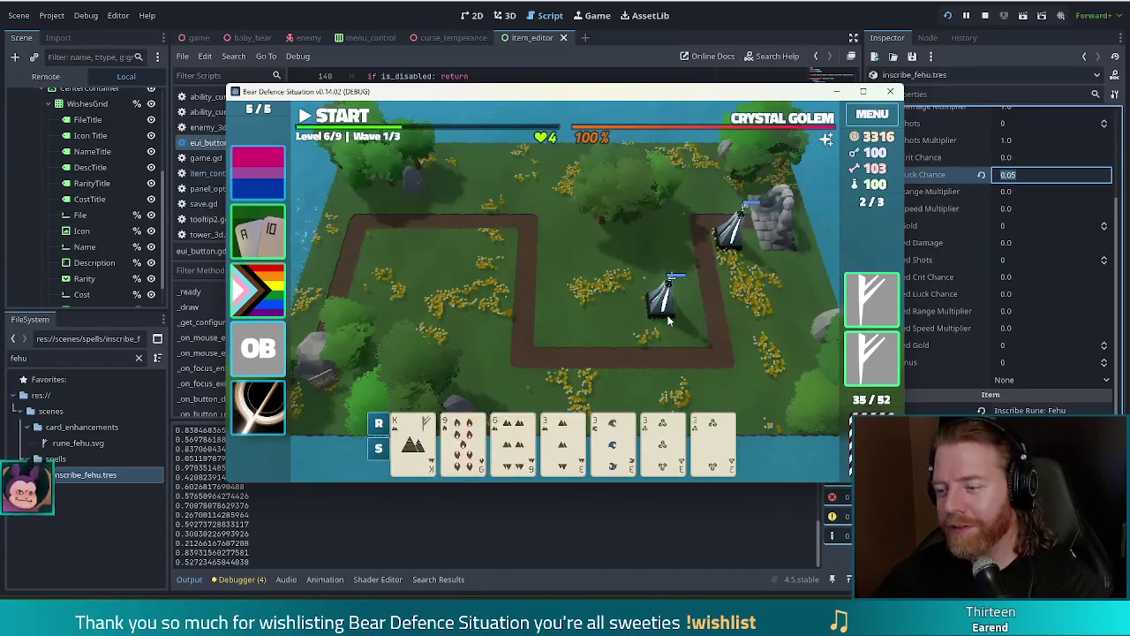
Build another Lightning Tower near the top of the path from King, 9, 6 and two 3s.
click(417, 459)
click(467, 453)
click(562, 441)
click(612, 441)
click(512, 441)
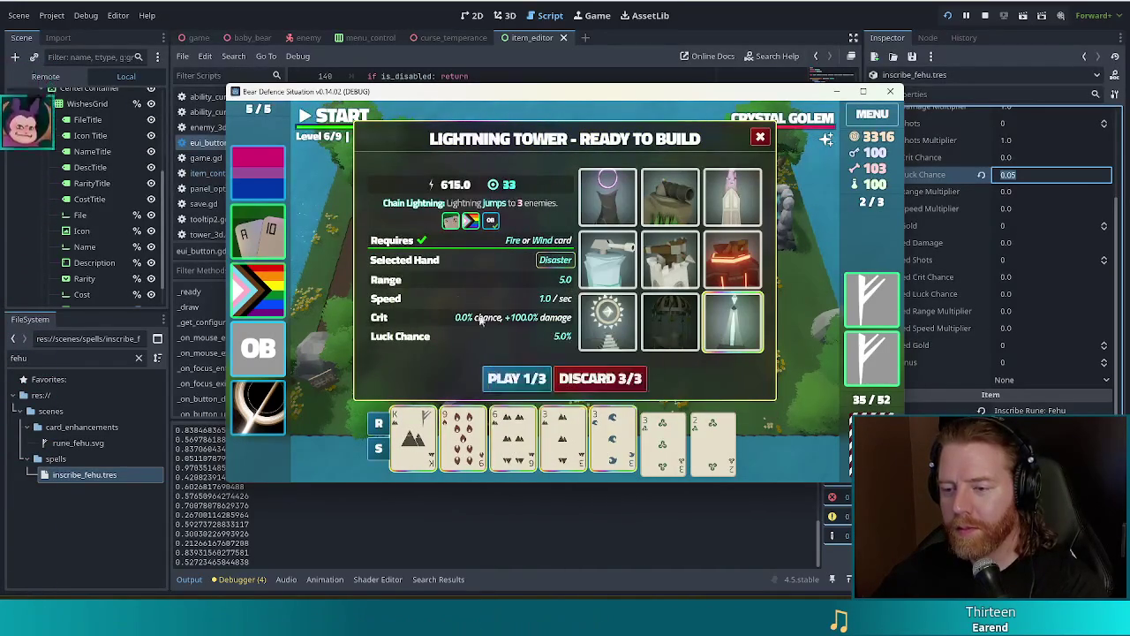
click(516, 378)
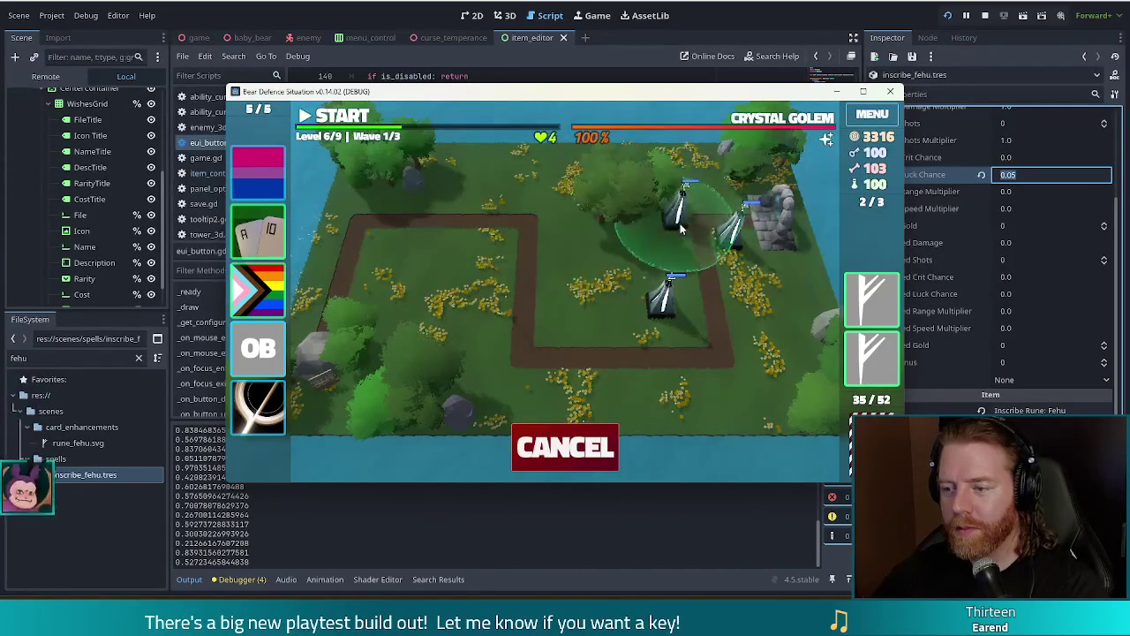
click(681, 229)
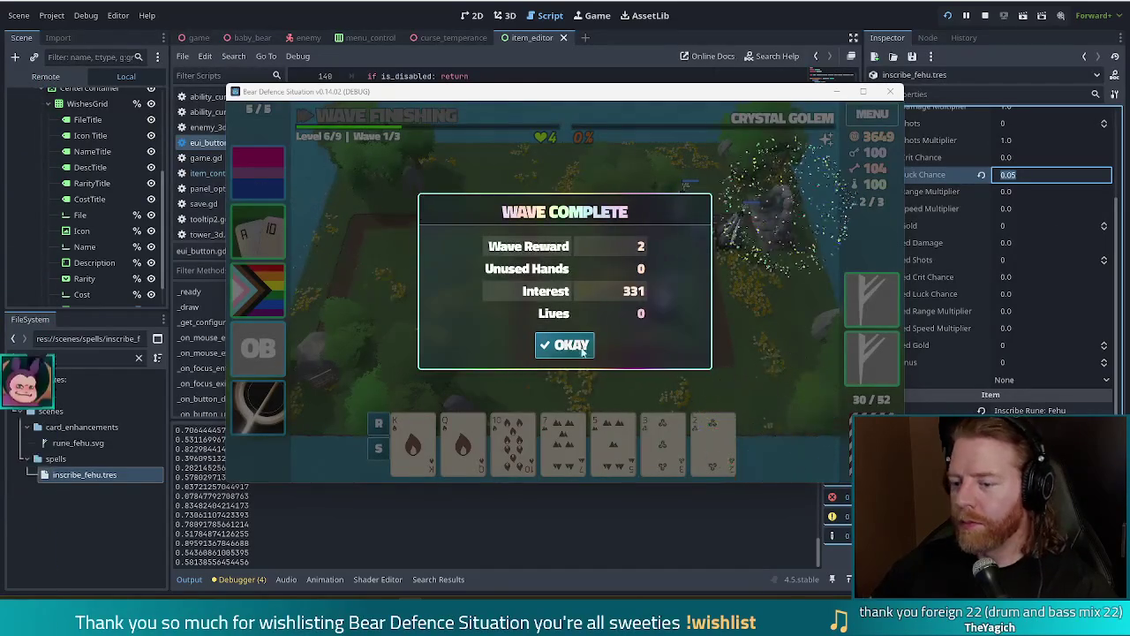
Dismiss the wave summary, inscribe Fehu on the King, and build a Lightning Tower among the top-right towers.
click(582, 350)
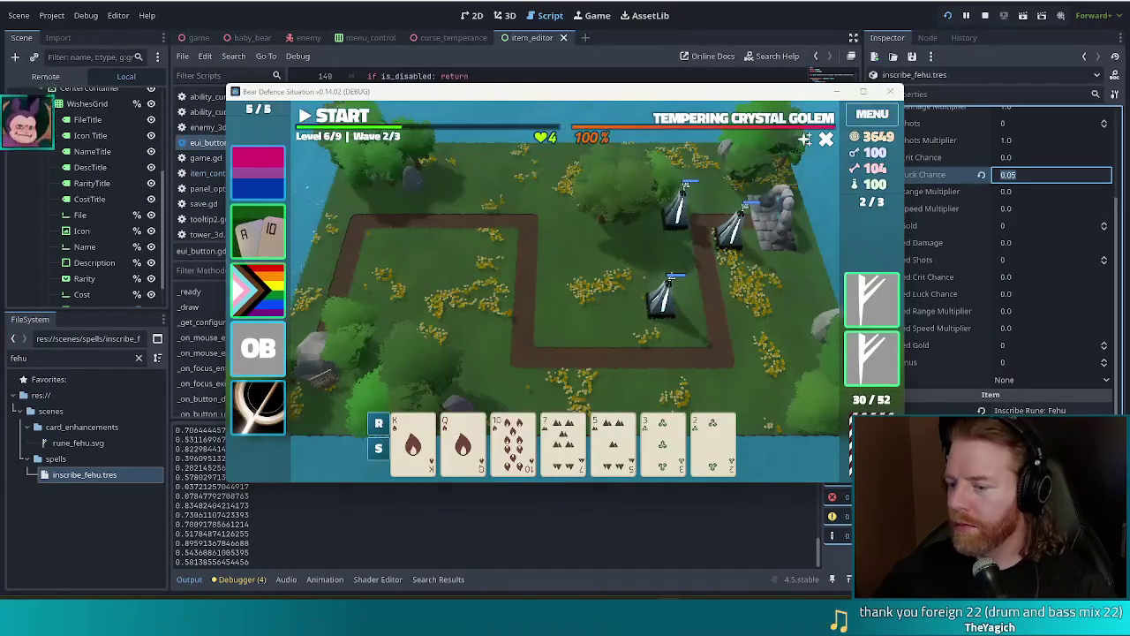
click(662, 296)
click(872, 300)
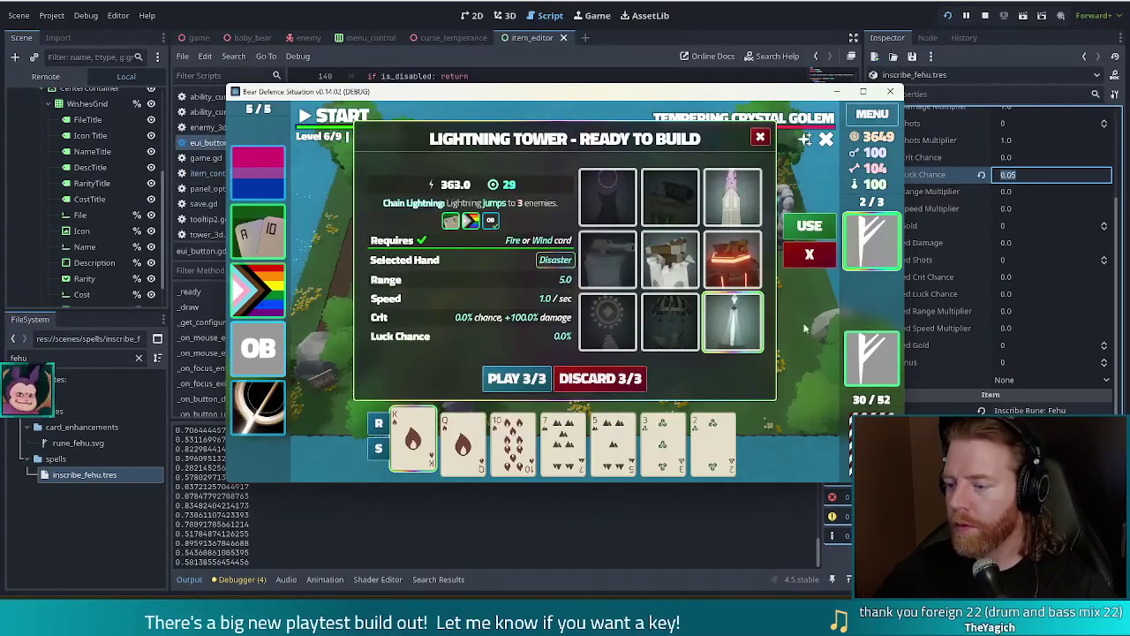
click(810, 227)
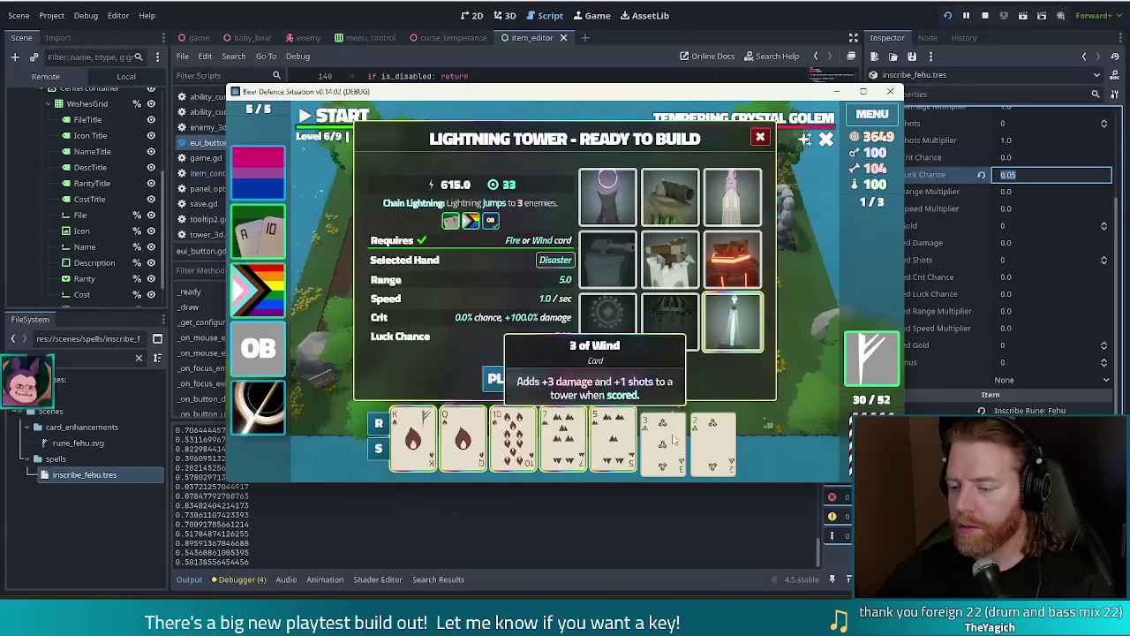
click(516, 378)
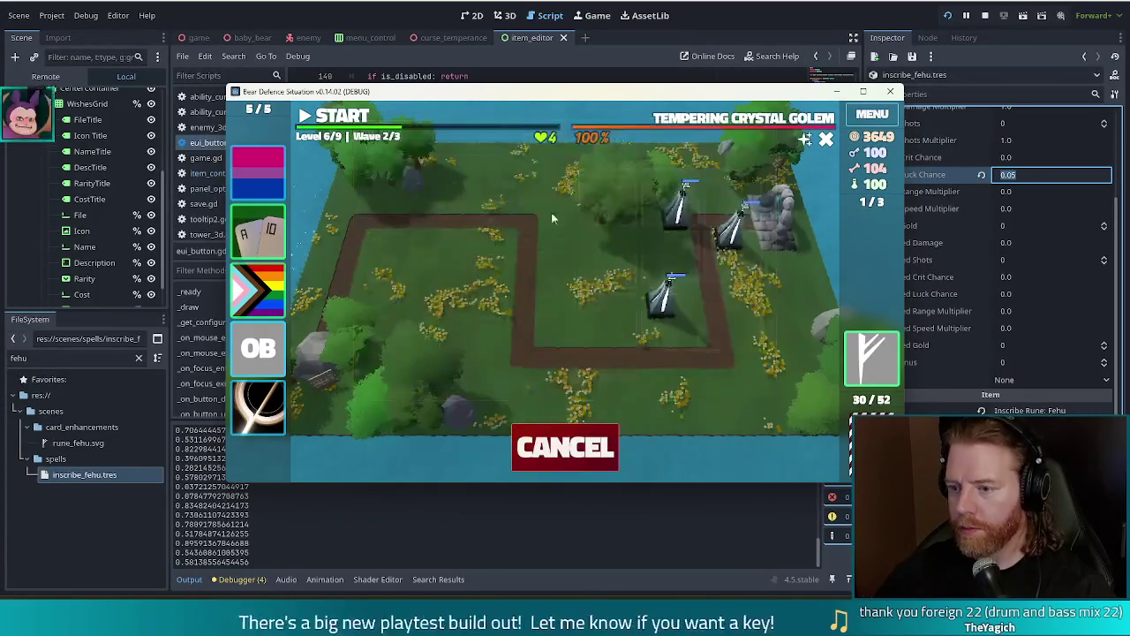
click(699, 212)
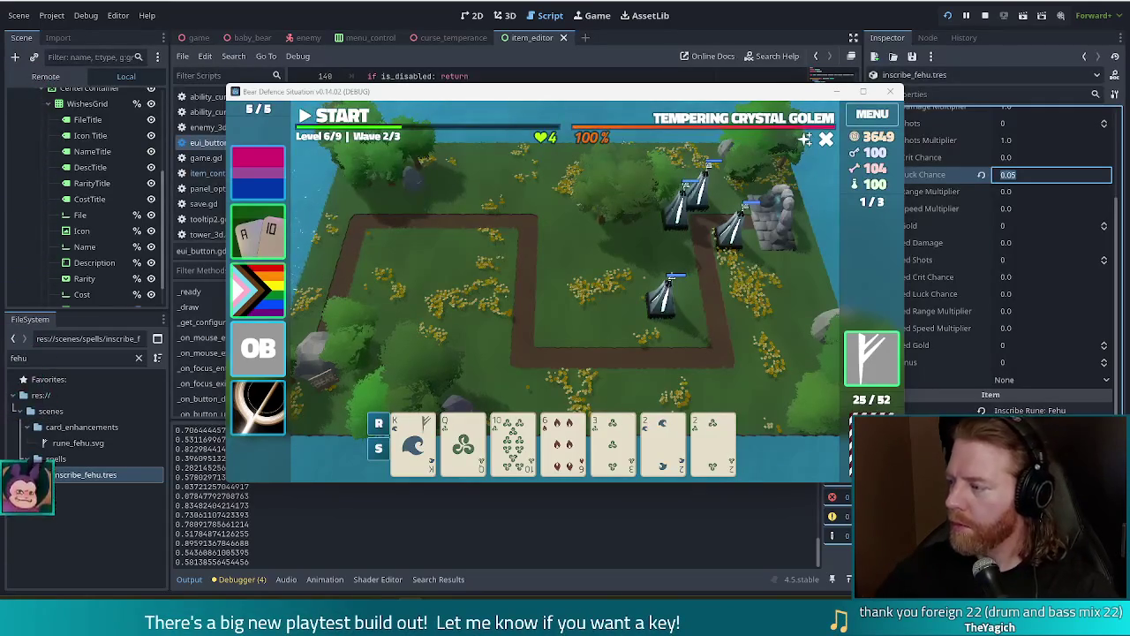
Build another Lightning Tower near the top-right of the map.
click(428, 454)
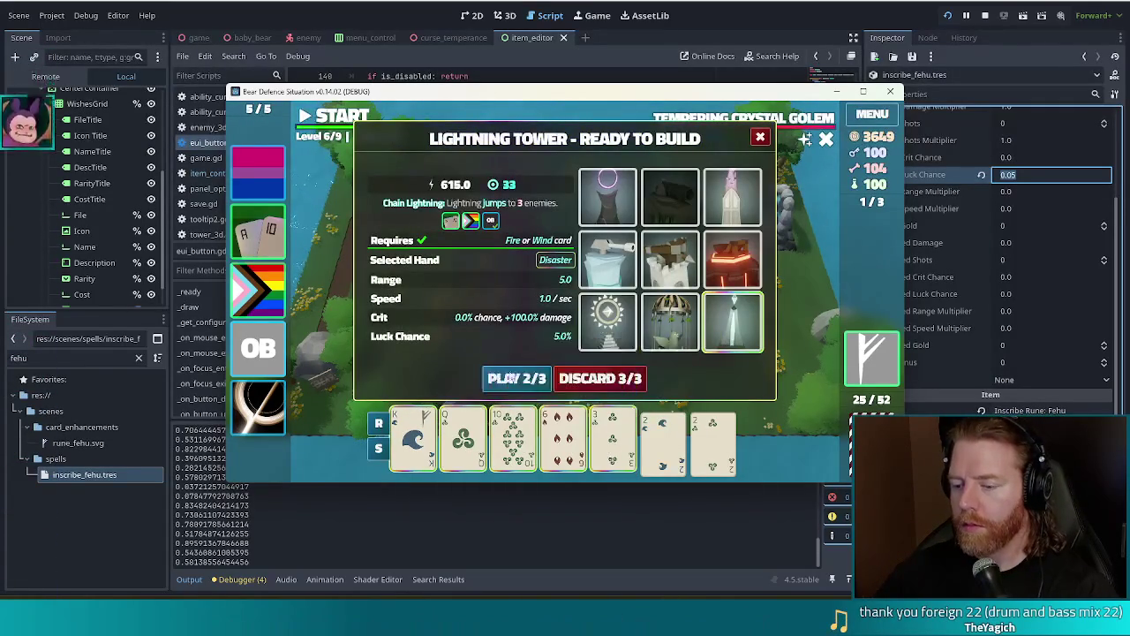
click(535, 382)
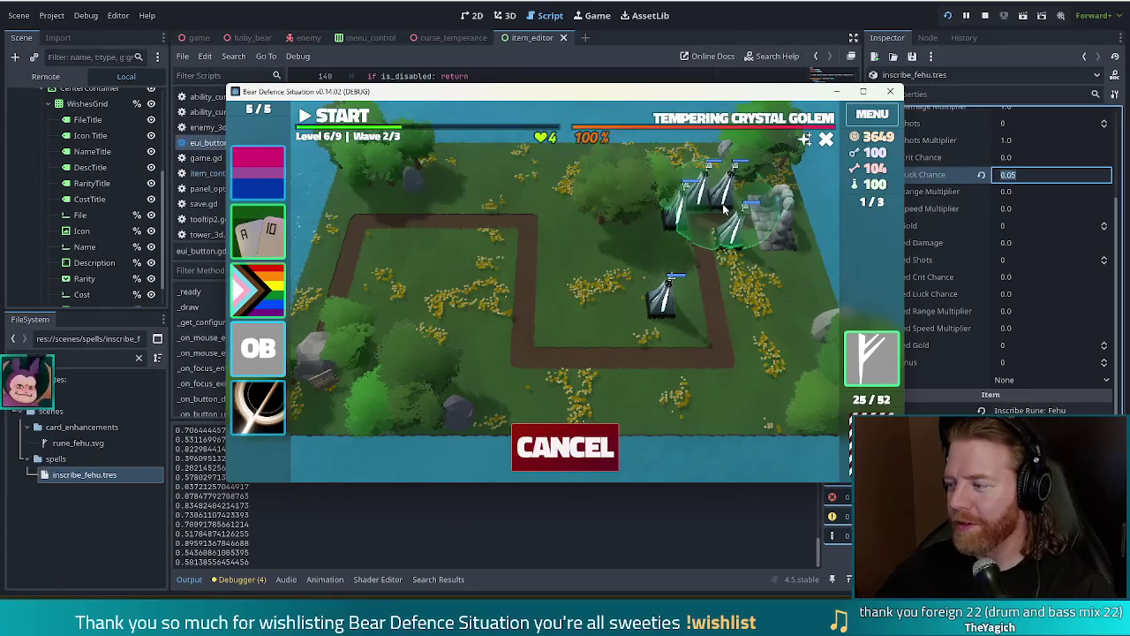
click(722, 204)
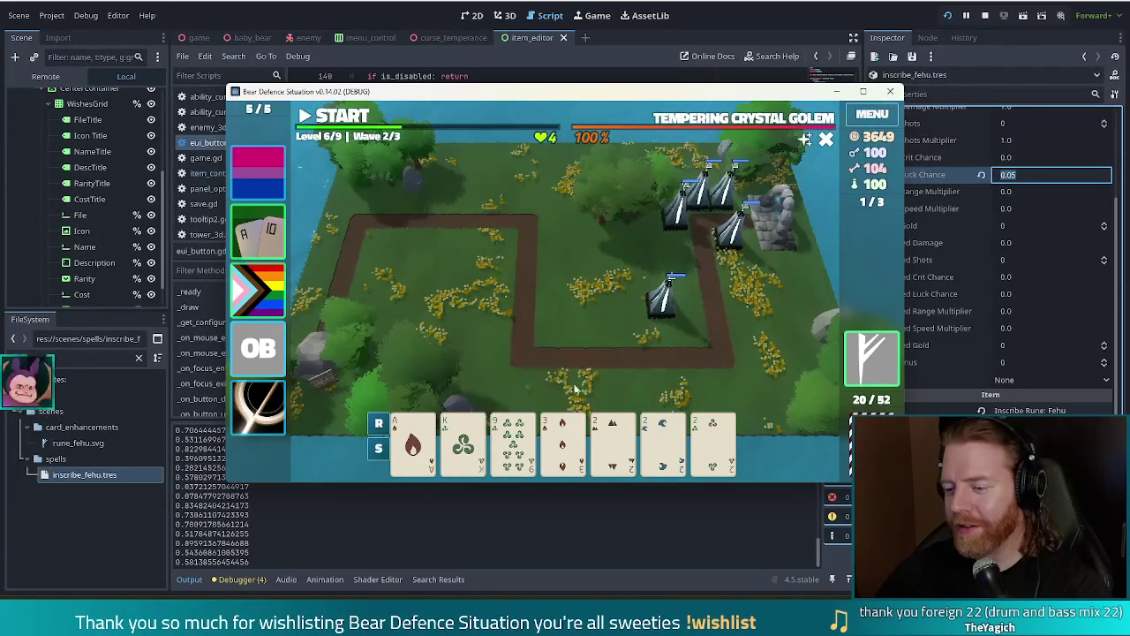
Inscribe Fehu on the Ace of Fire, build a tower with King, 9, 3 and 2, and start the wave.
click(412, 441)
click(857, 356)
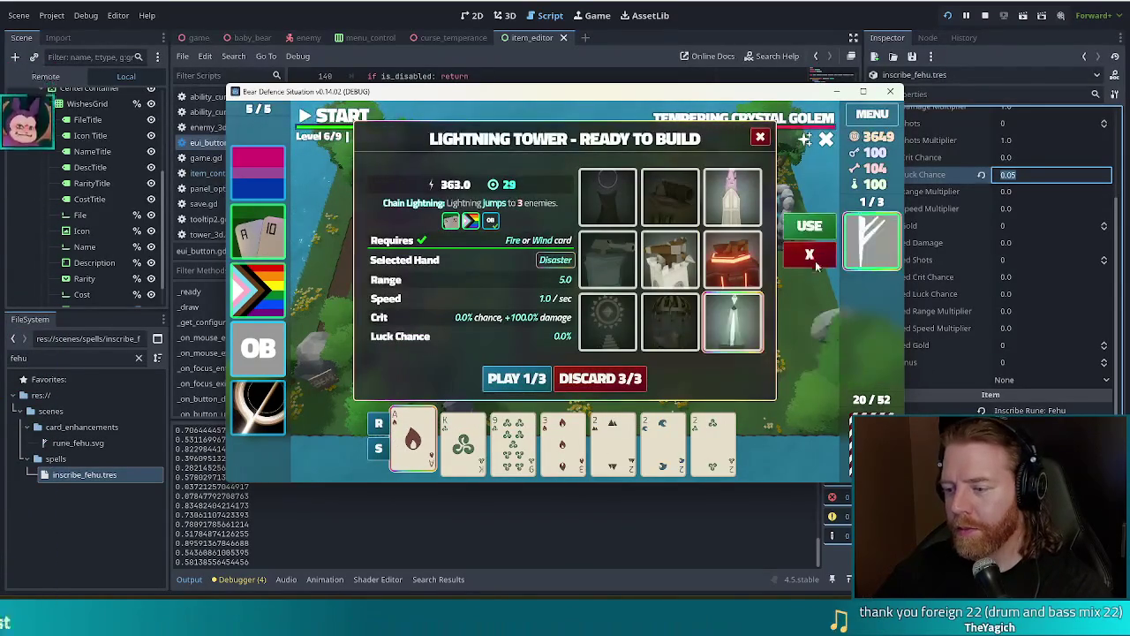
click(807, 222)
click(462, 438)
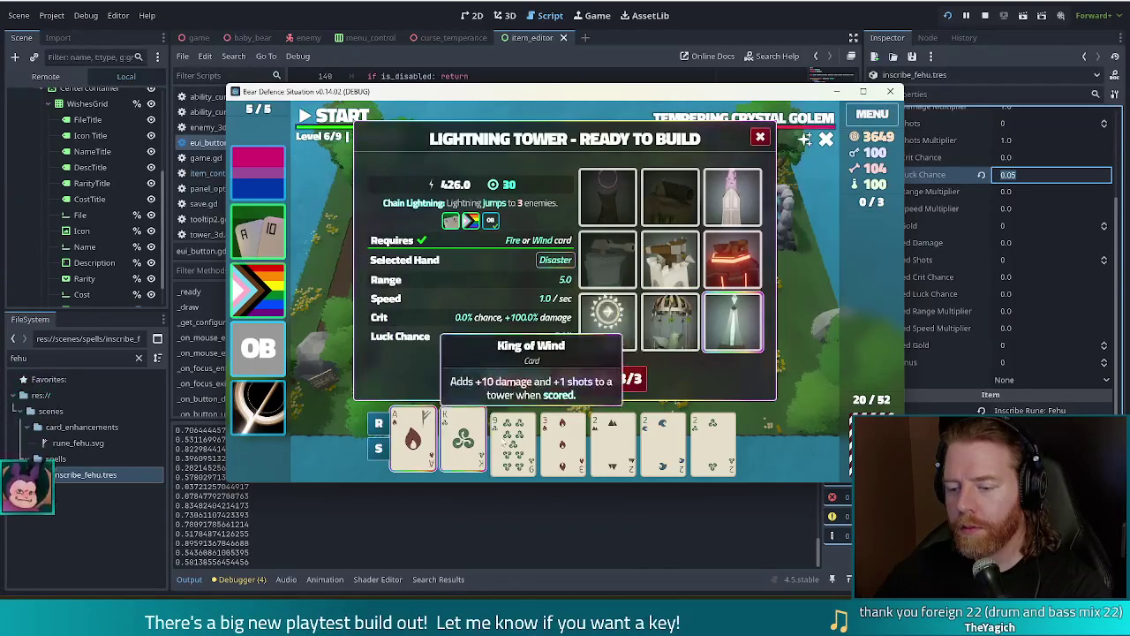
click(513, 439)
click(562, 438)
click(611, 439)
click(516, 378)
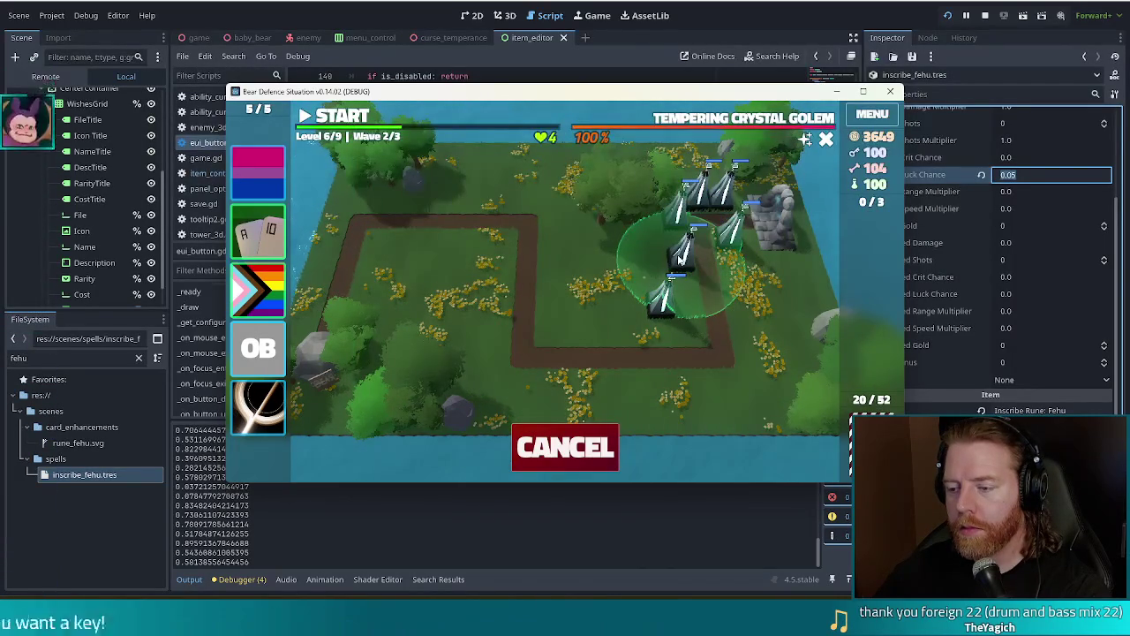
click(679, 256)
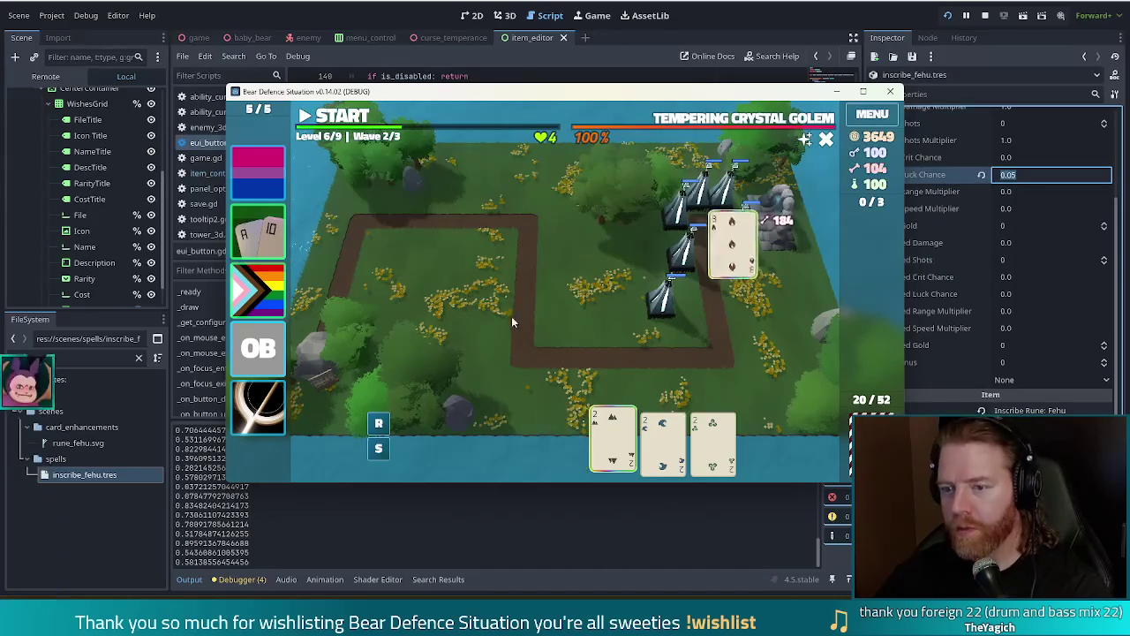
click(340, 118)
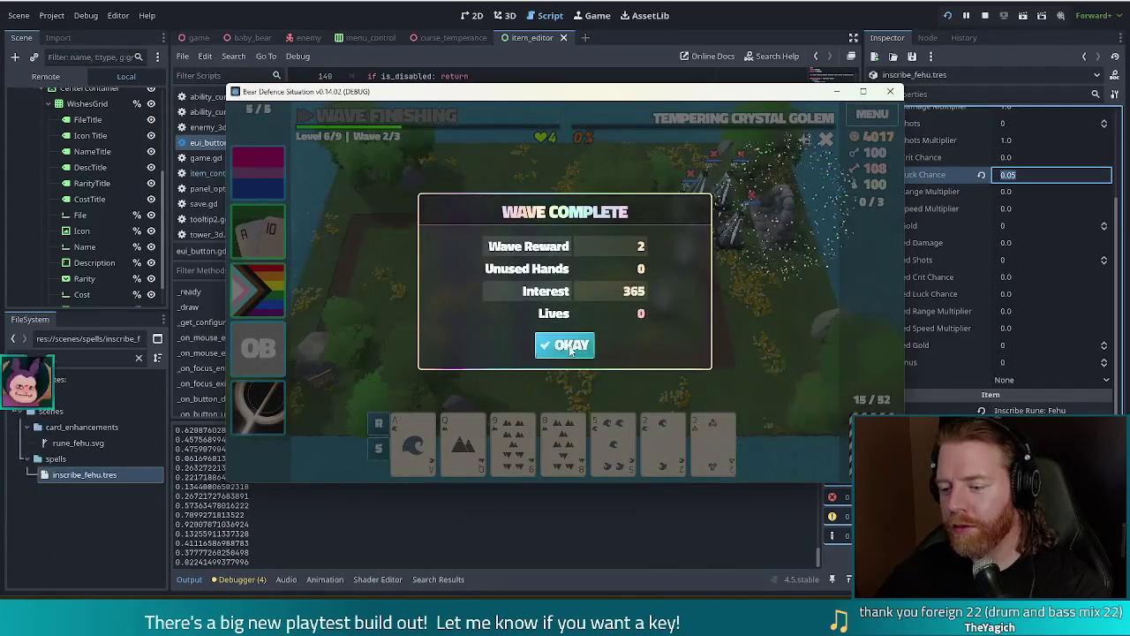
Dismiss the wave summary and grant two Fehu rune spells through the debug console.
click(565, 344)
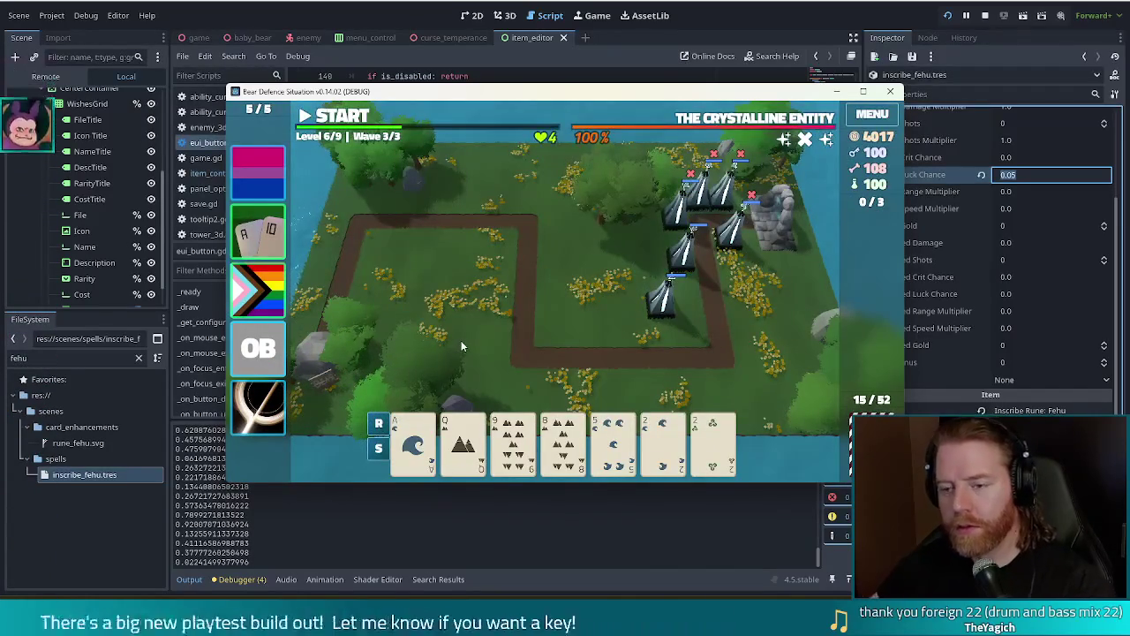
key(grave)
key(Return)
key(Return)
key(grave)
key(grave)
key(grave)
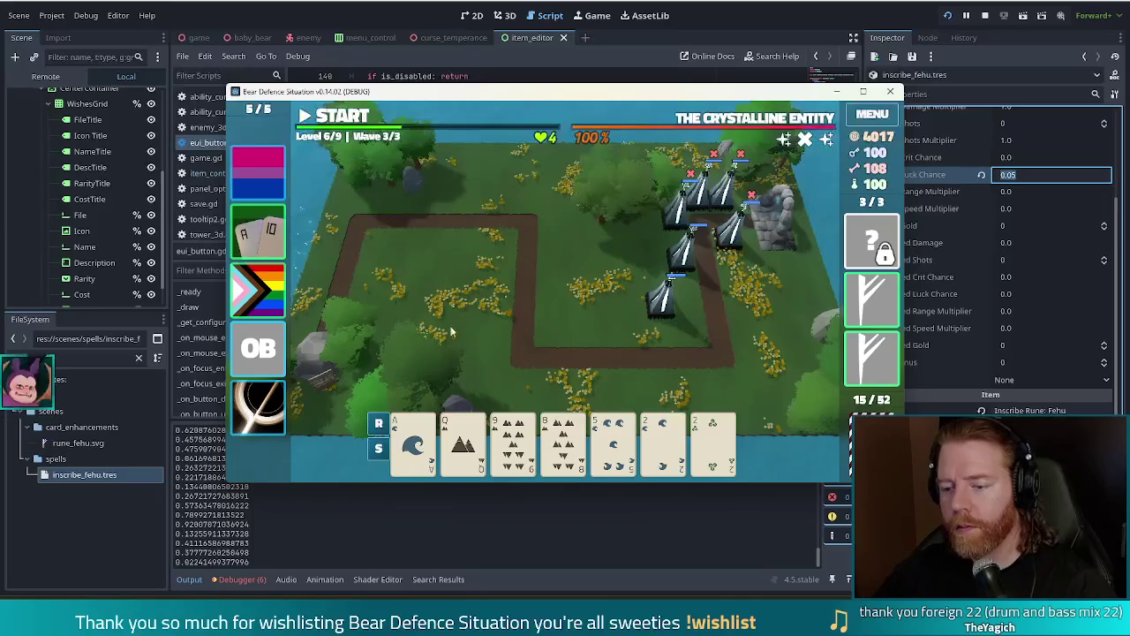
Inscribe Fehu on the first card, play it with Queen, 9, 8, 5, 2, and place a Lightning Tower right of the path.
click(413, 442)
click(864, 344)
click(806, 290)
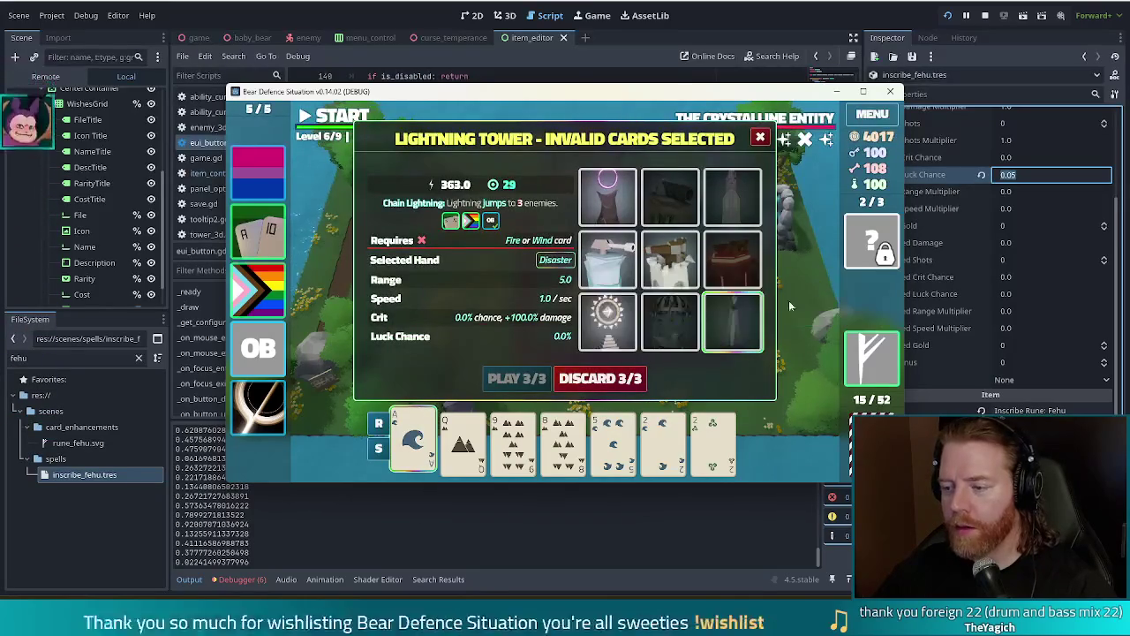
click(463, 437)
click(512, 437)
click(563, 437)
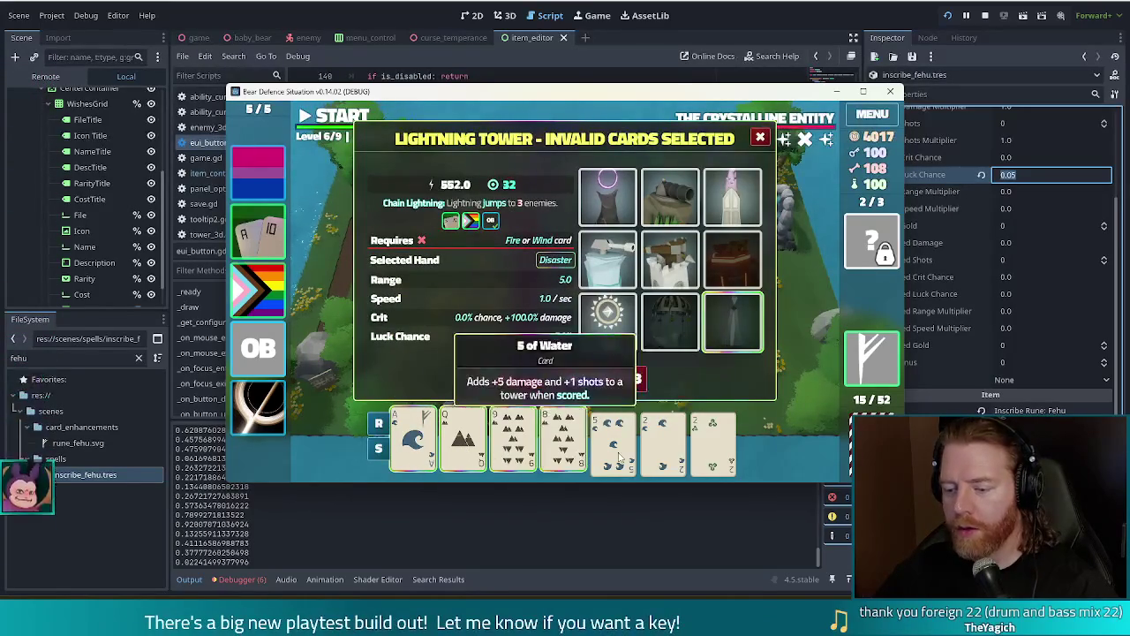
click(613, 437)
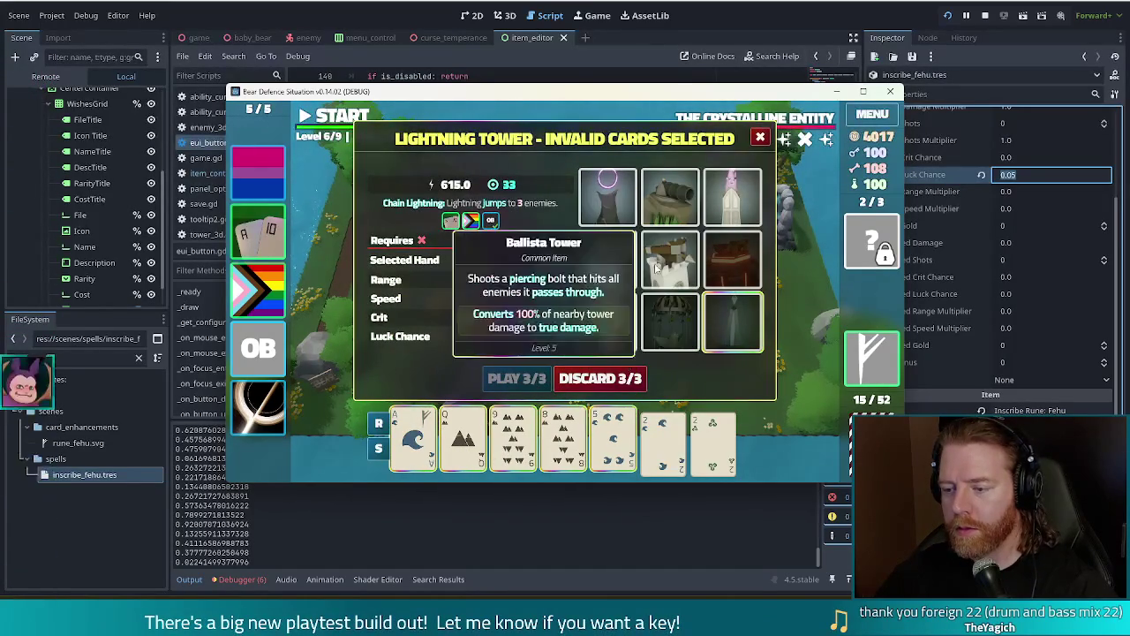
click(632, 439)
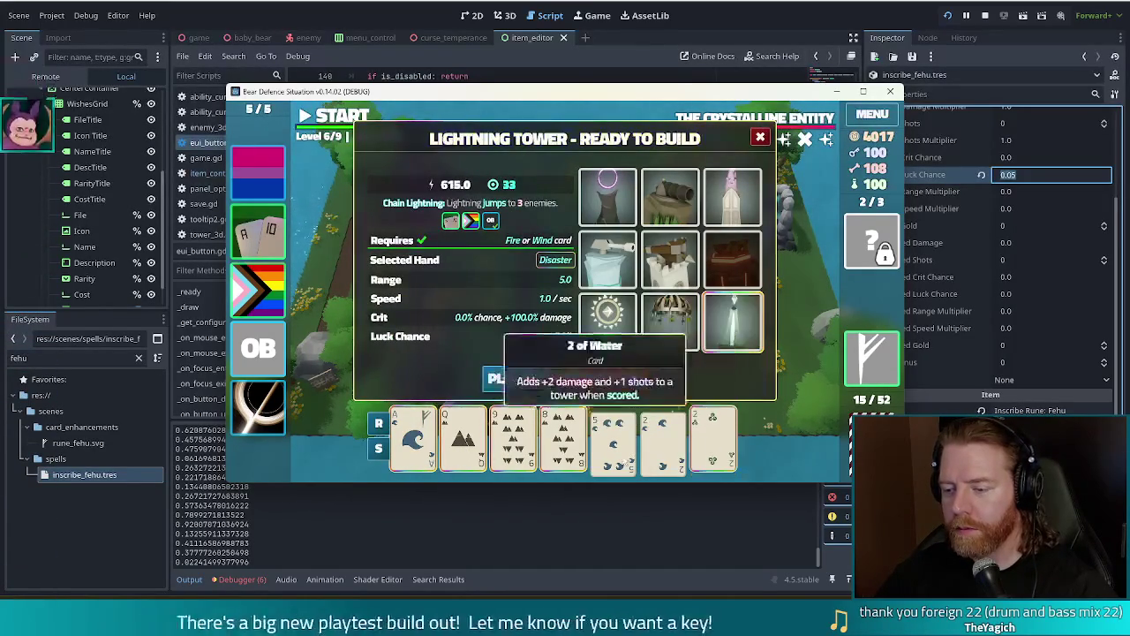
click(518, 378)
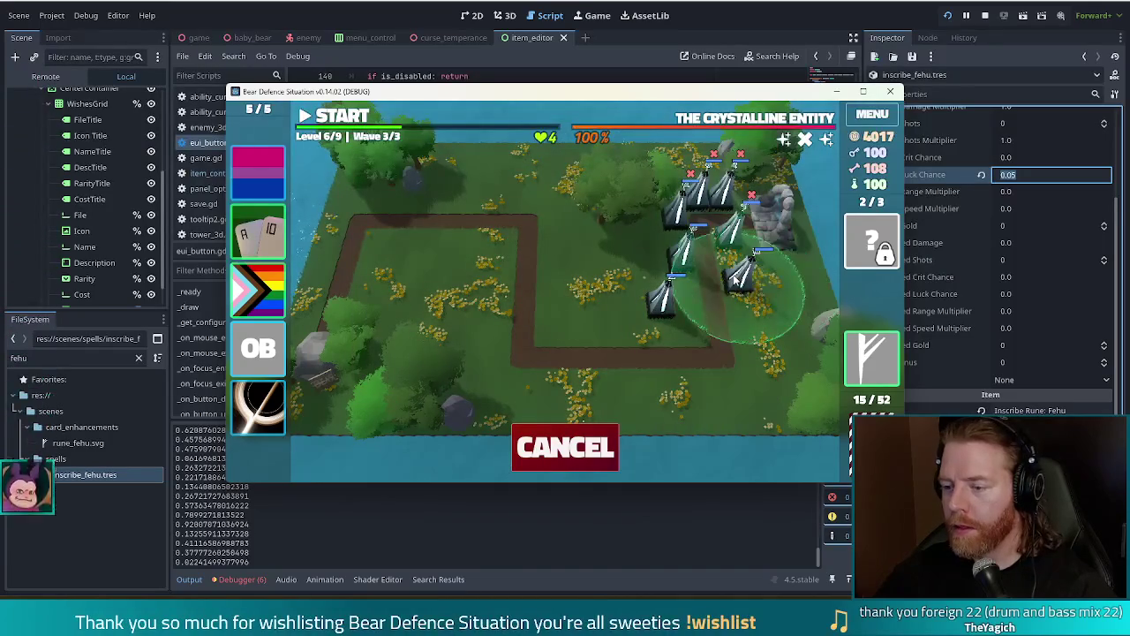
click(734, 279)
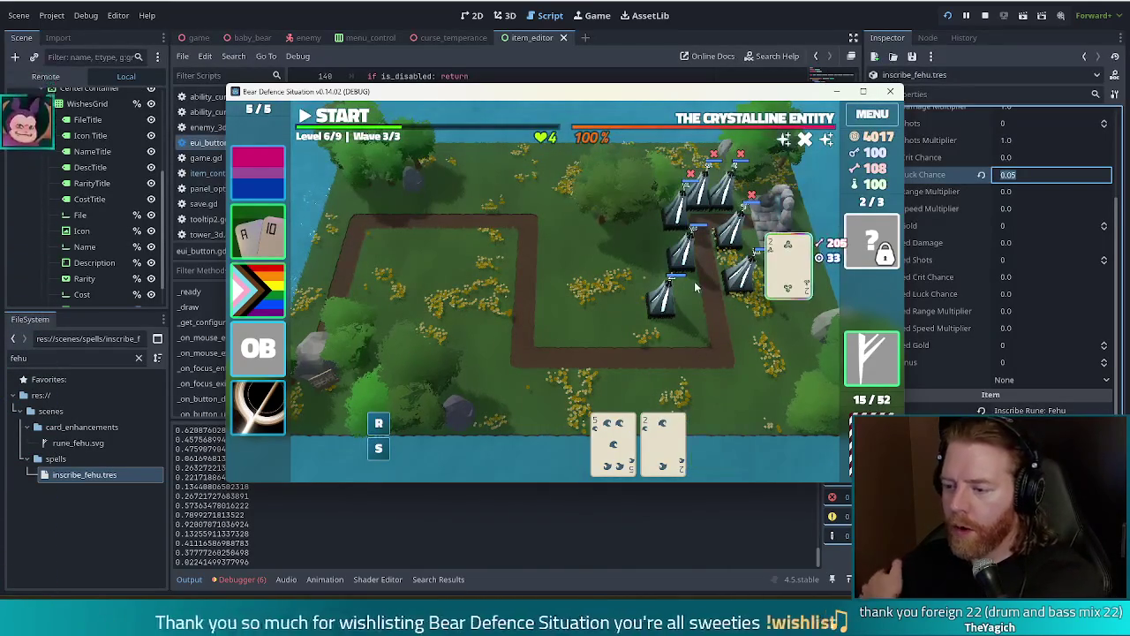
Inscribe Fehu on the Ace, play it with 10, 8, 6, 5 for a second Lightning Tower, then start the final wave.
click(413, 439)
click(462, 439)
click(508, 442)
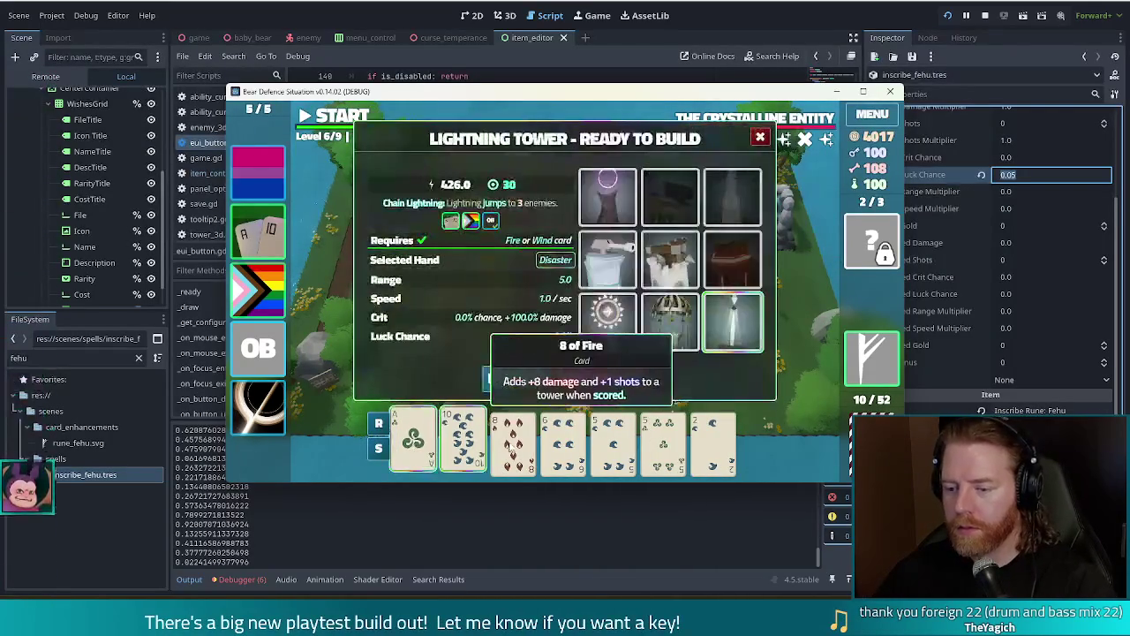
click(510, 442)
click(462, 439)
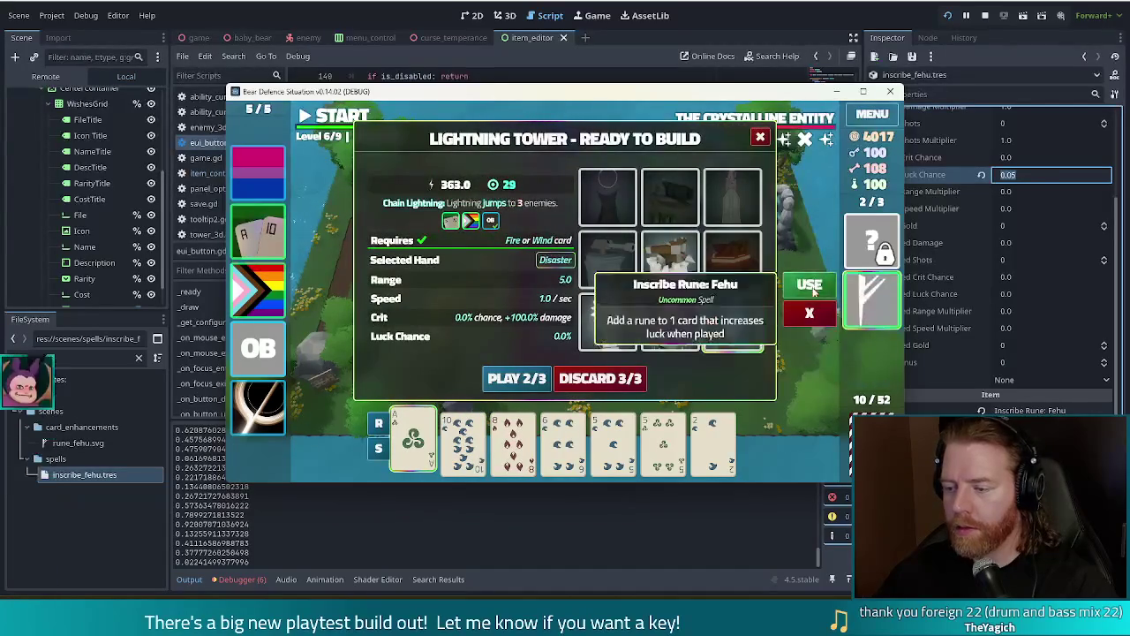
click(618, 446)
click(463, 441)
click(512, 442)
click(563, 441)
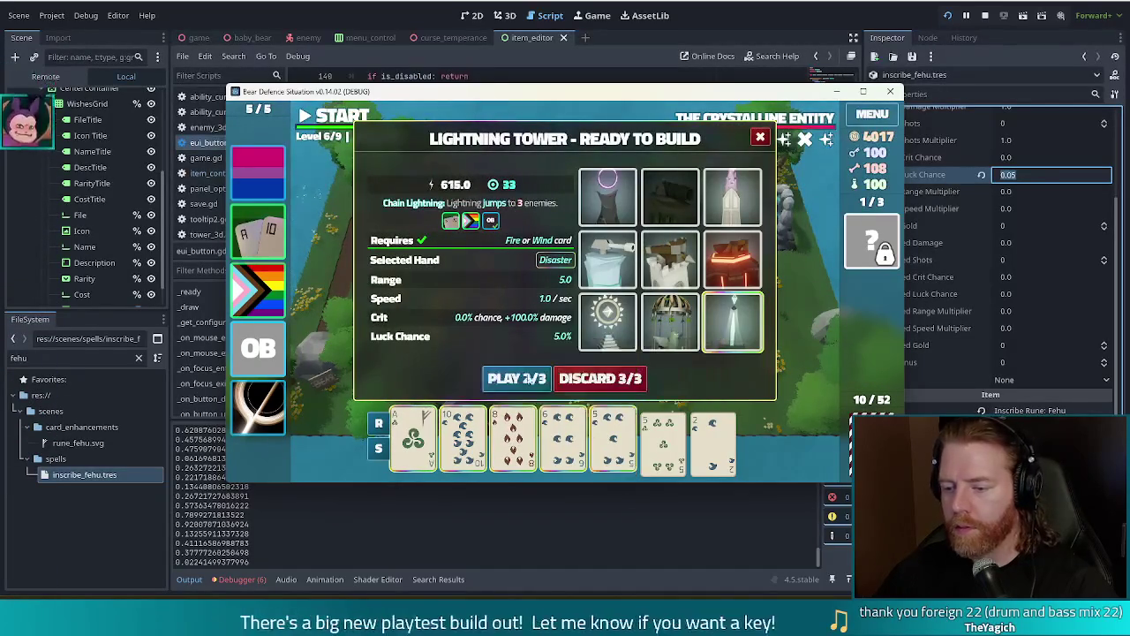
click(517, 382)
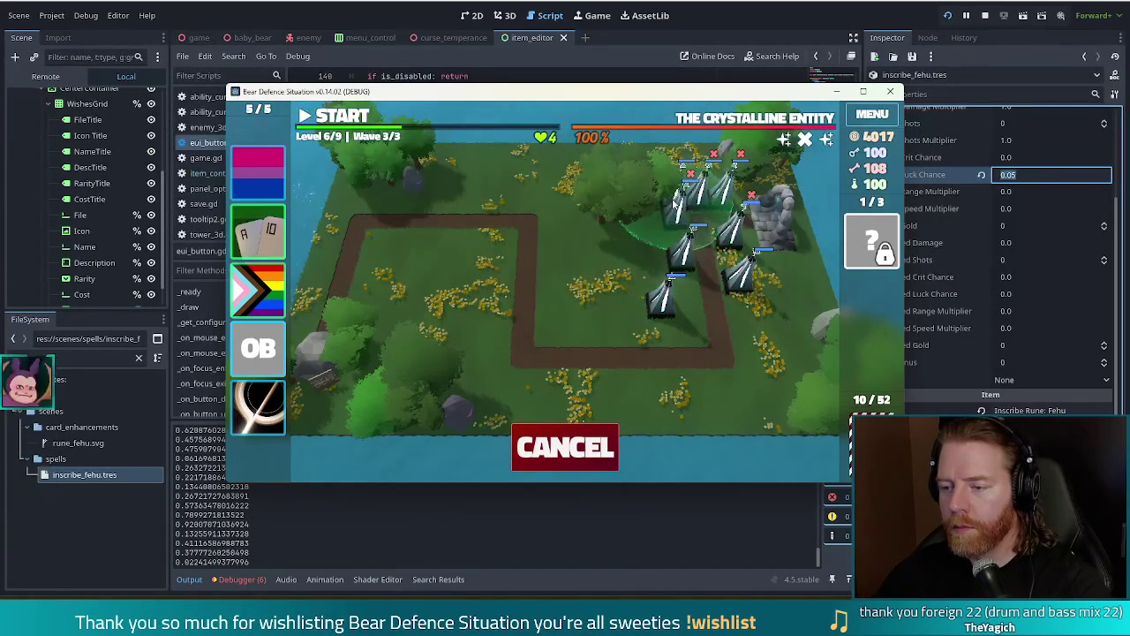
click(676, 202)
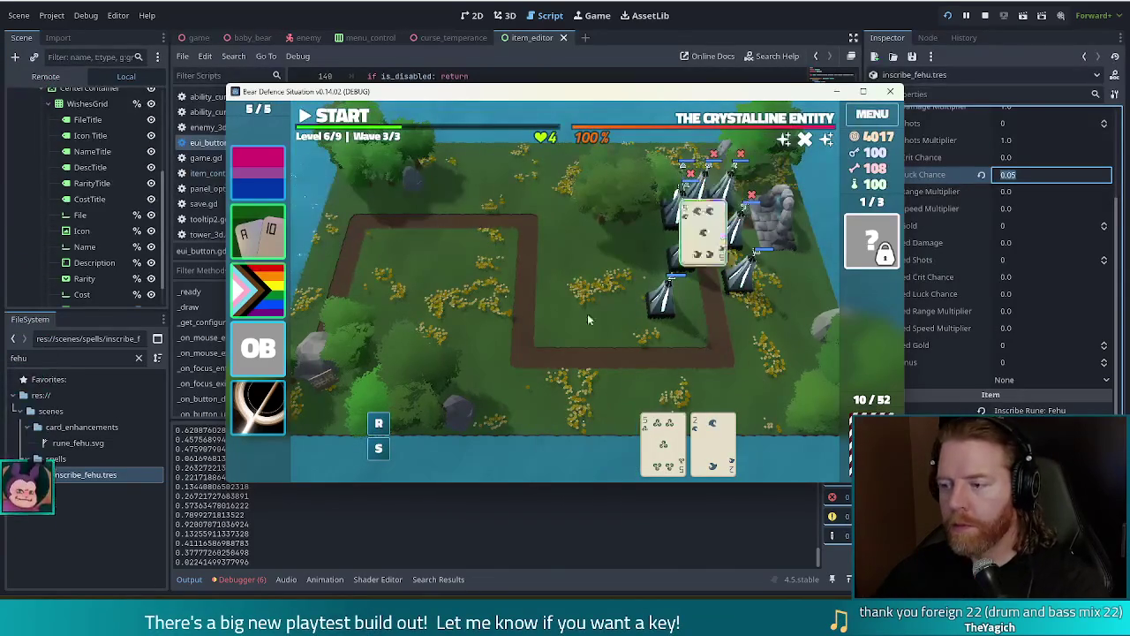
click(335, 117)
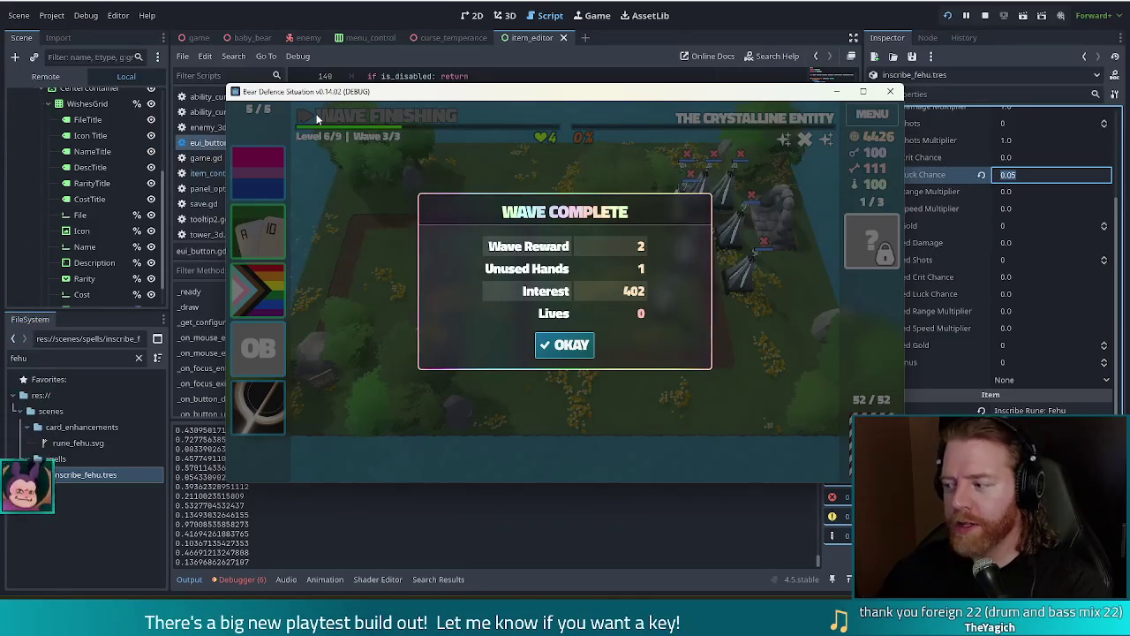
Dismiss the wave summary, continue on to level 7, and stop the running game.
click(565, 344)
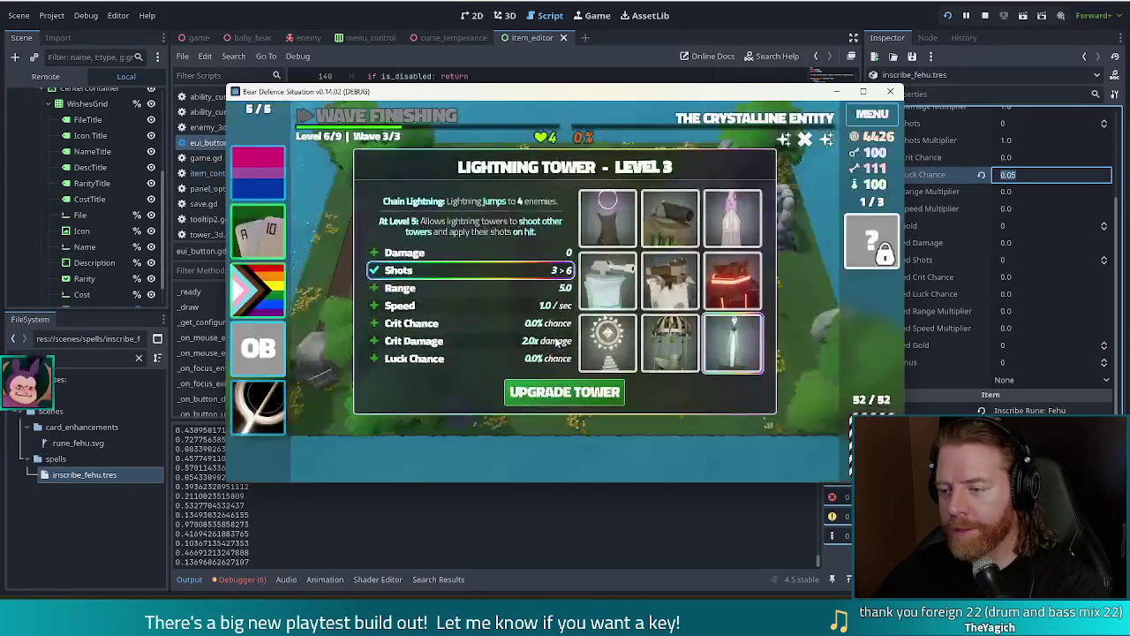
click(565, 392)
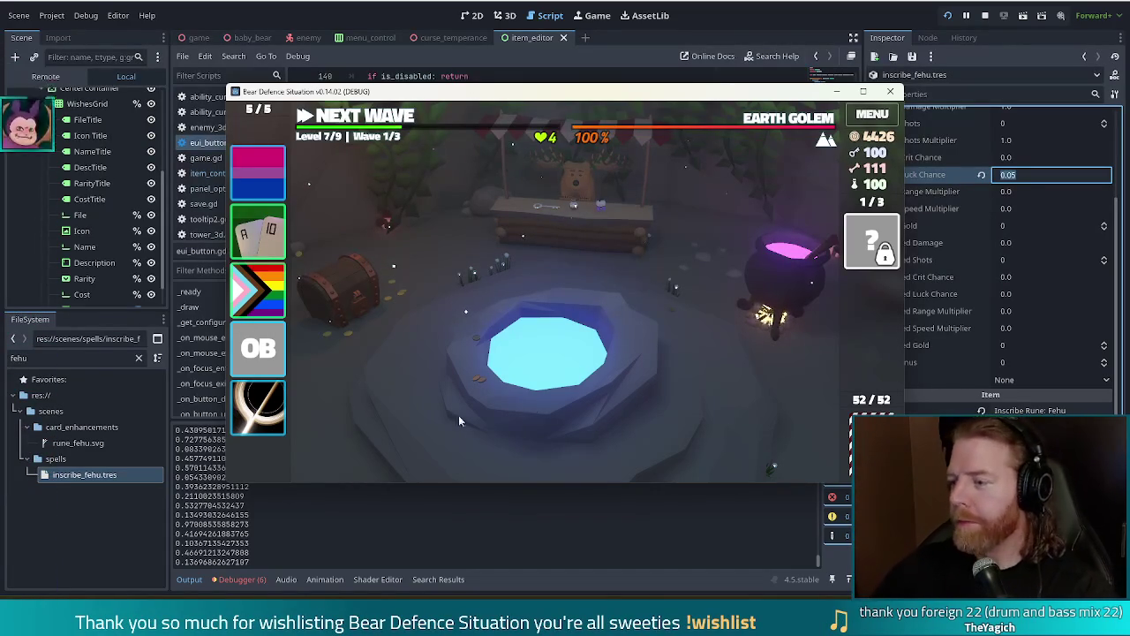
click(984, 15)
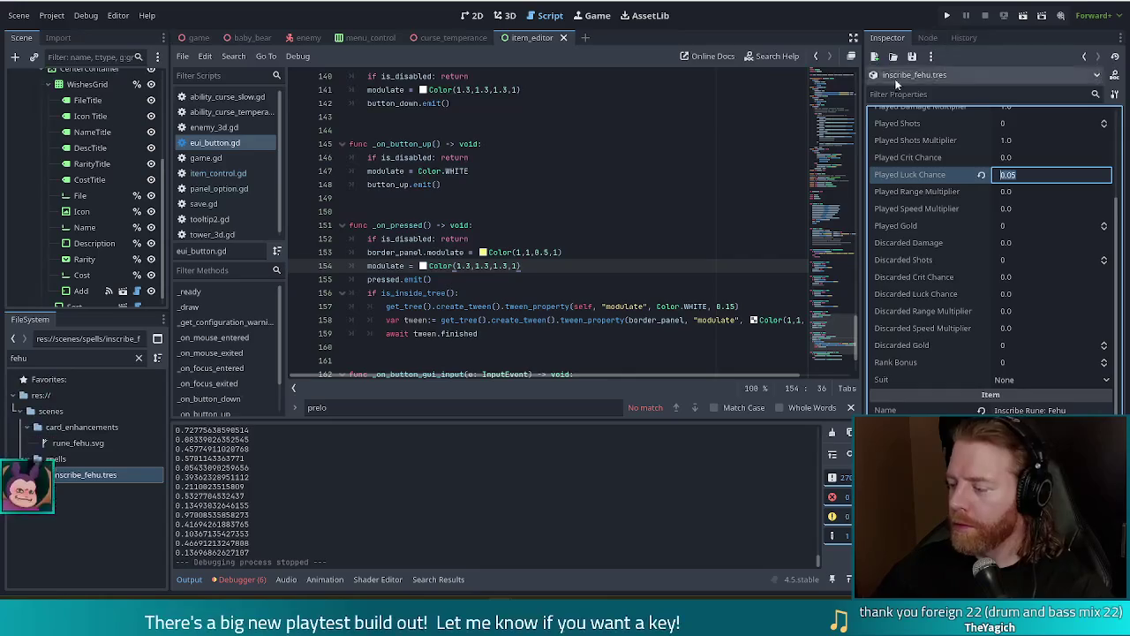
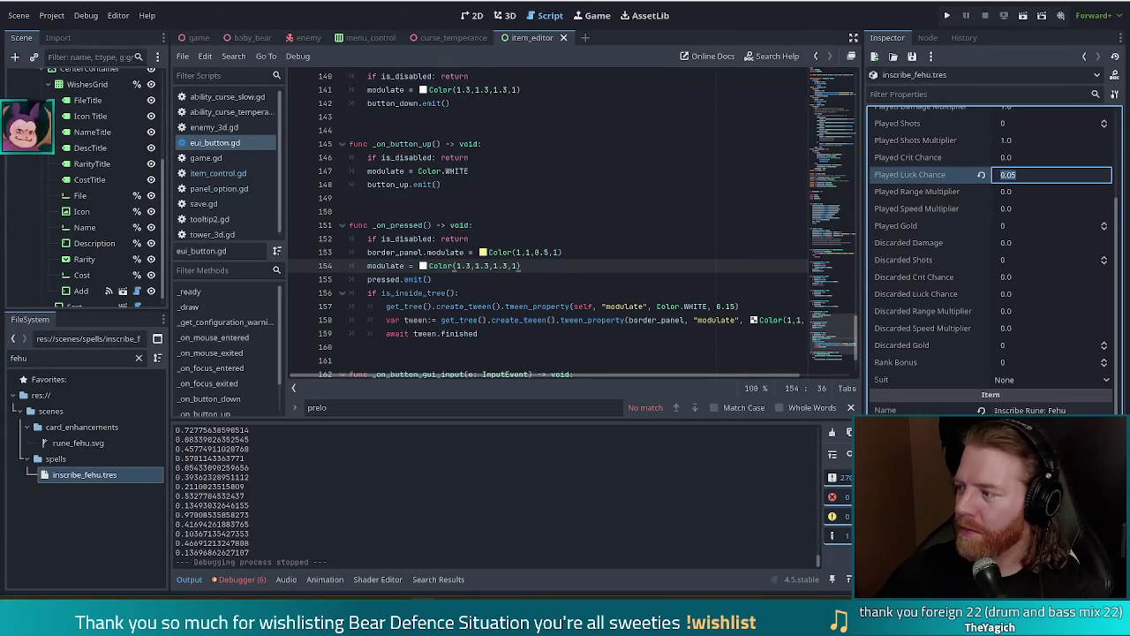
Commit Played Luck Chance 0.05 on the Fehu inscribe resource in Godot, then switch to Blender.
click(576, 222)
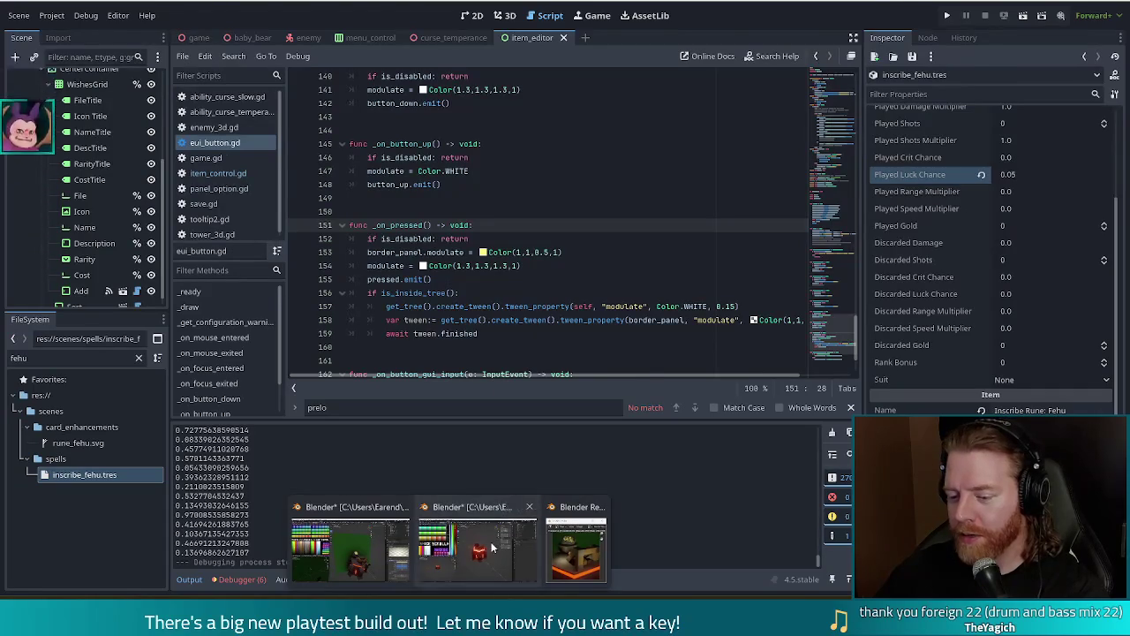
click(490, 534)
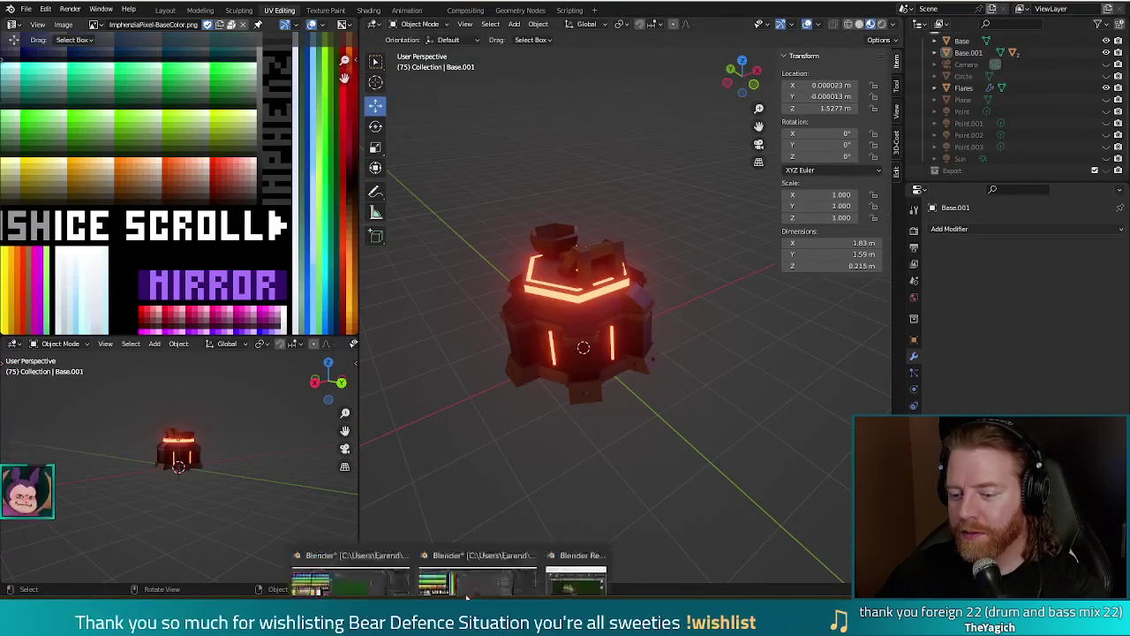
Close the base model's render window and switch to the Blender window with the green-backdrop turret scene.
click(576, 547)
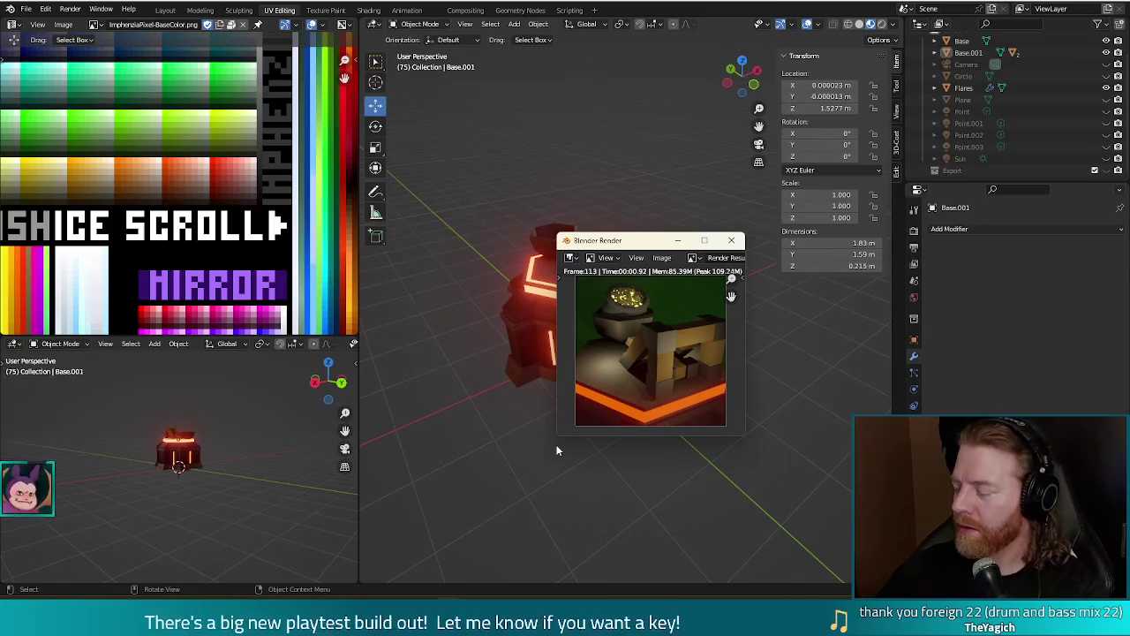
click(738, 243)
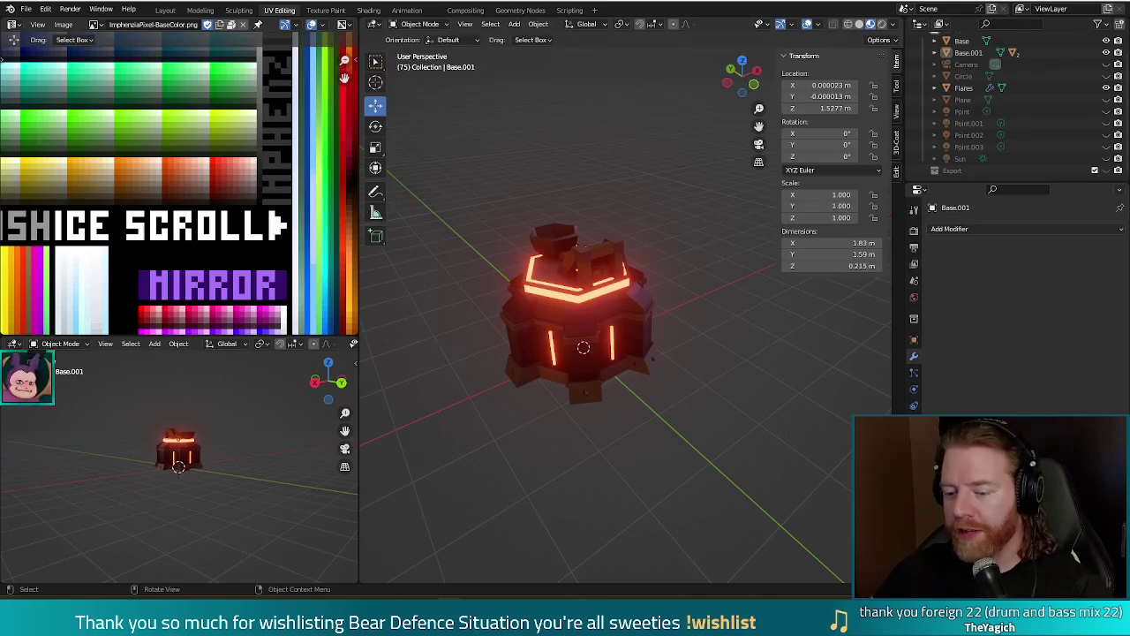
click(397, 572)
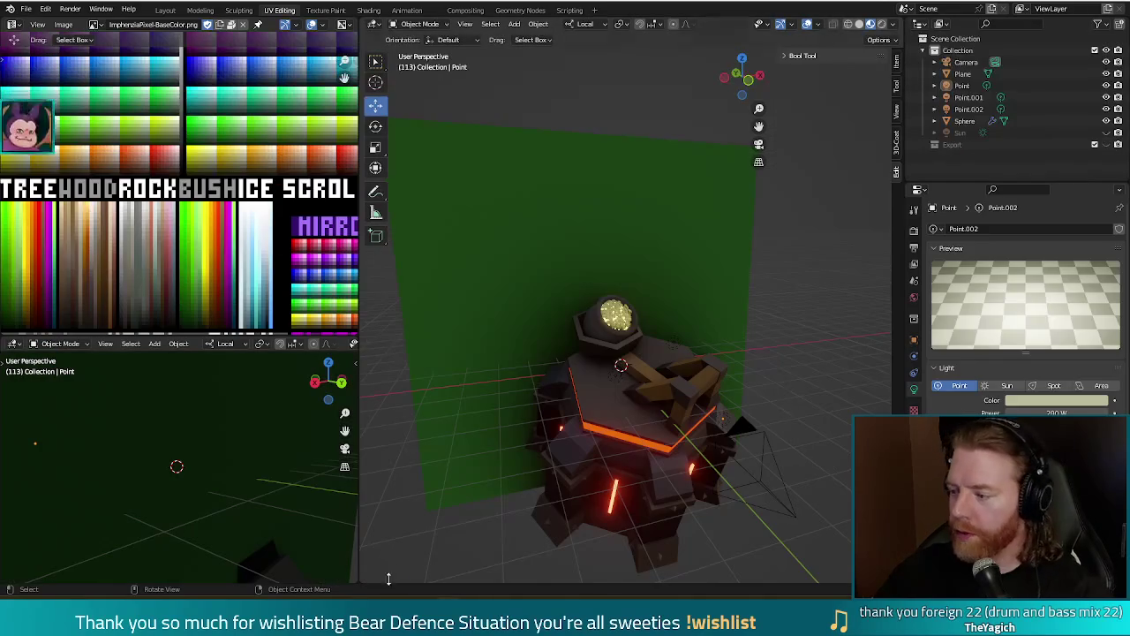
scroll(657, 306, down, 2)
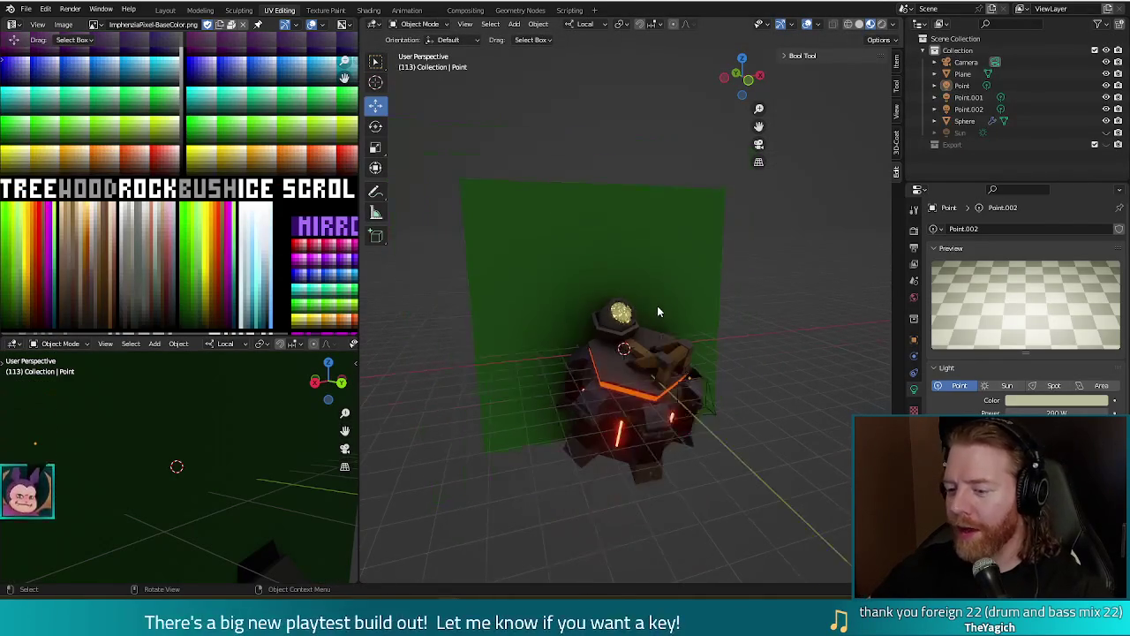
middle_drag(714, 432, 699, 393)
scroll(690, 376, up, 2)
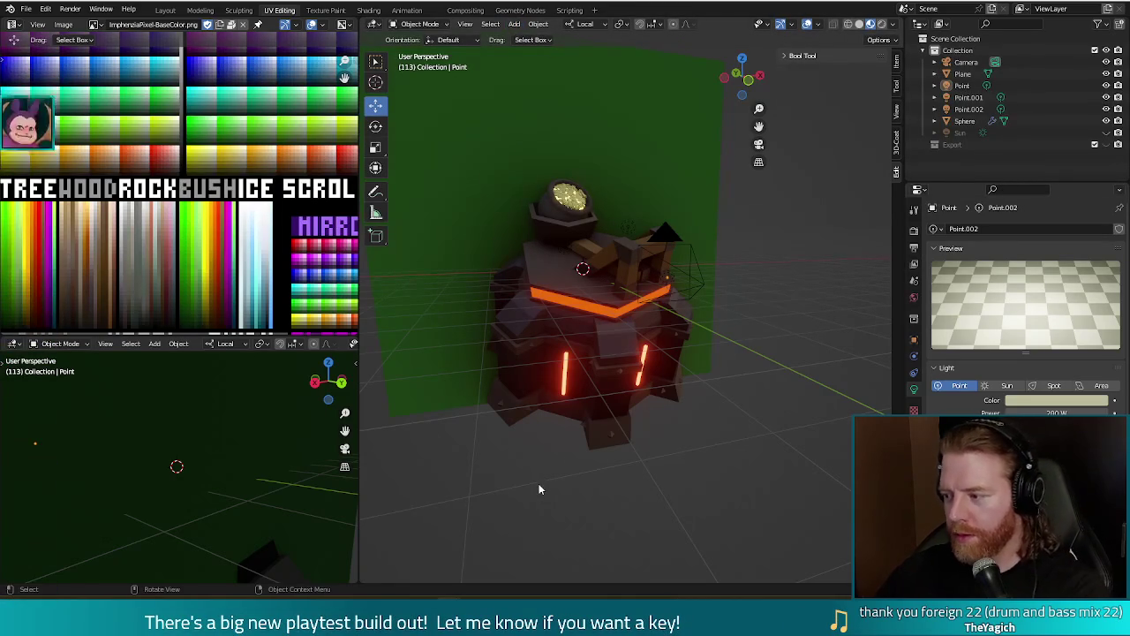
key(F12)
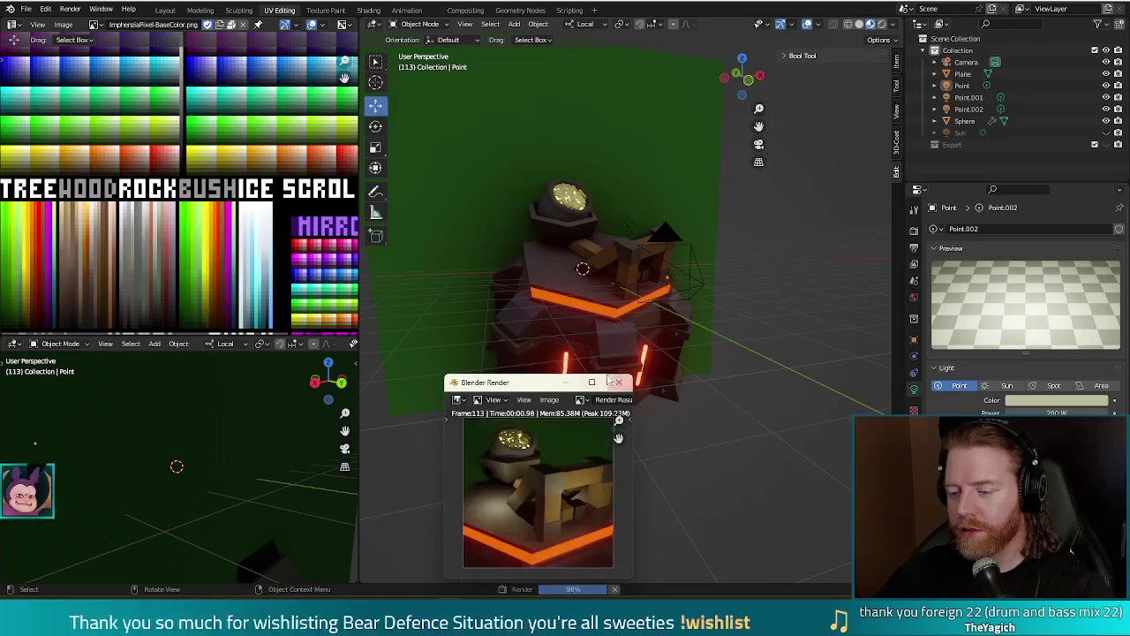
Select the Sphere dome and render the turret again to preview it.
click(621, 382)
click(600, 285)
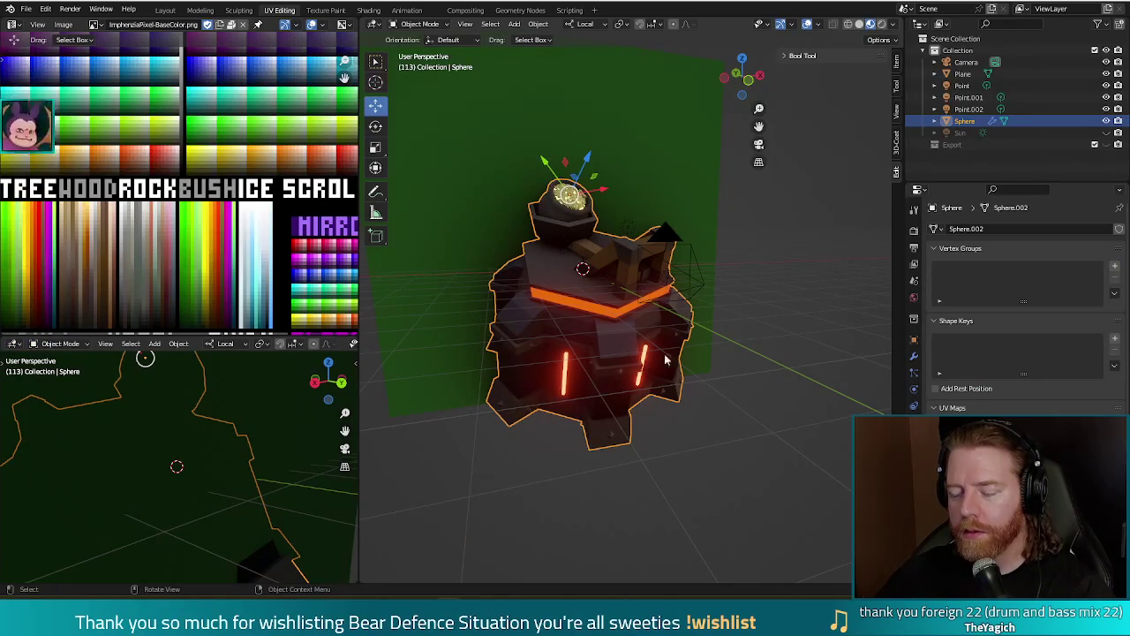
click(643, 162)
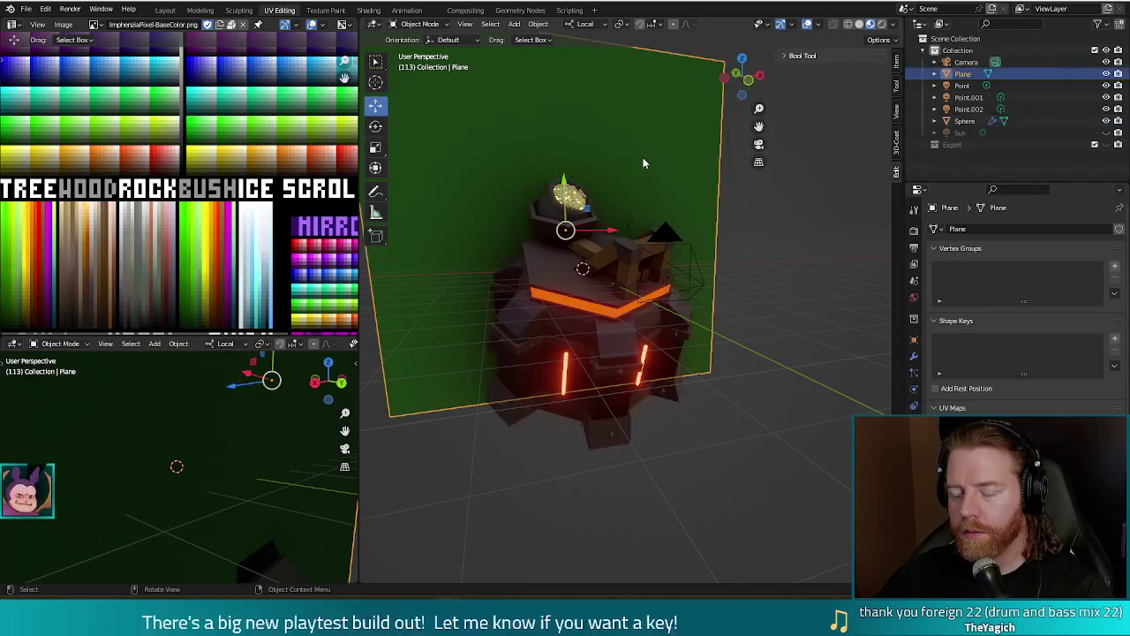
click(650, 382)
key(F12)
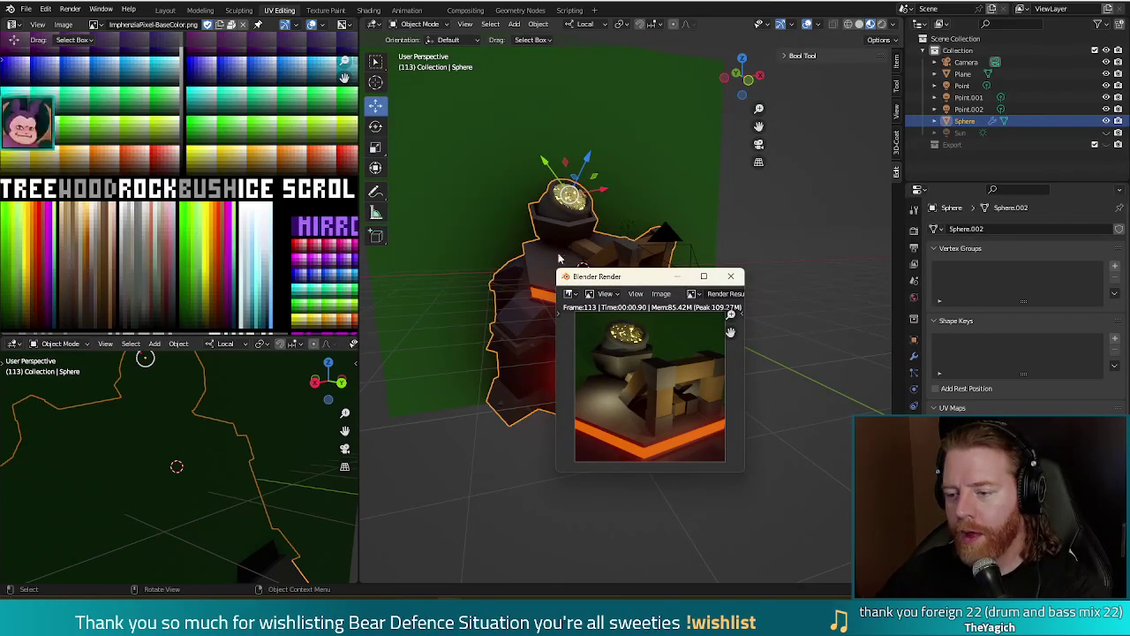
key(Escape)
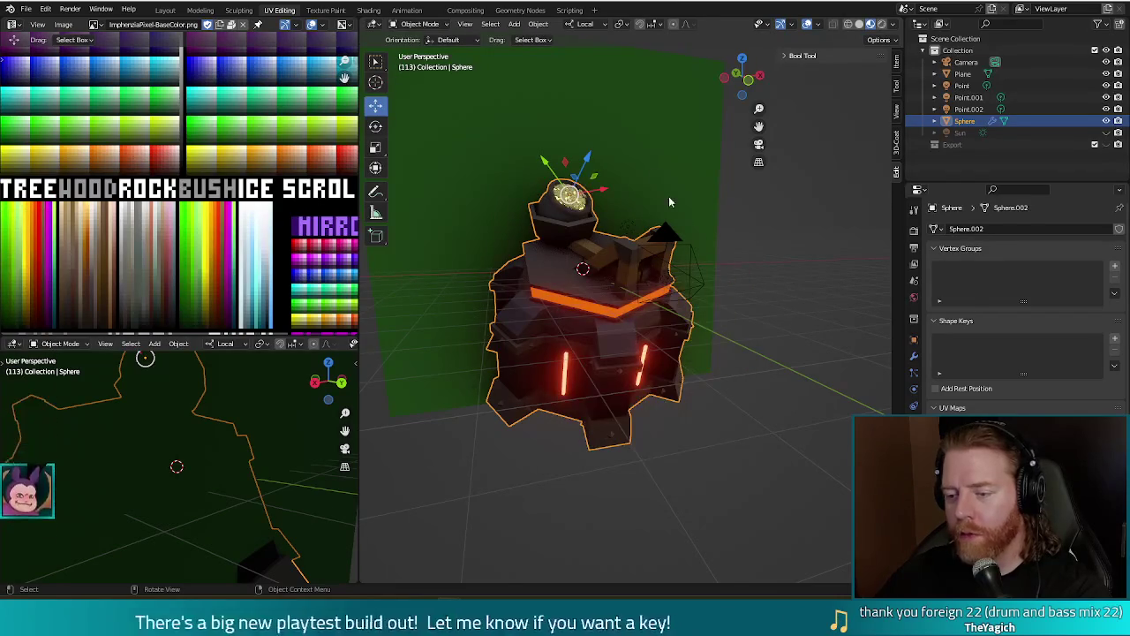
Duplicate the Point.002 light to create a new point light.
click(778, 369)
middle_drag(779, 369, 755, 375)
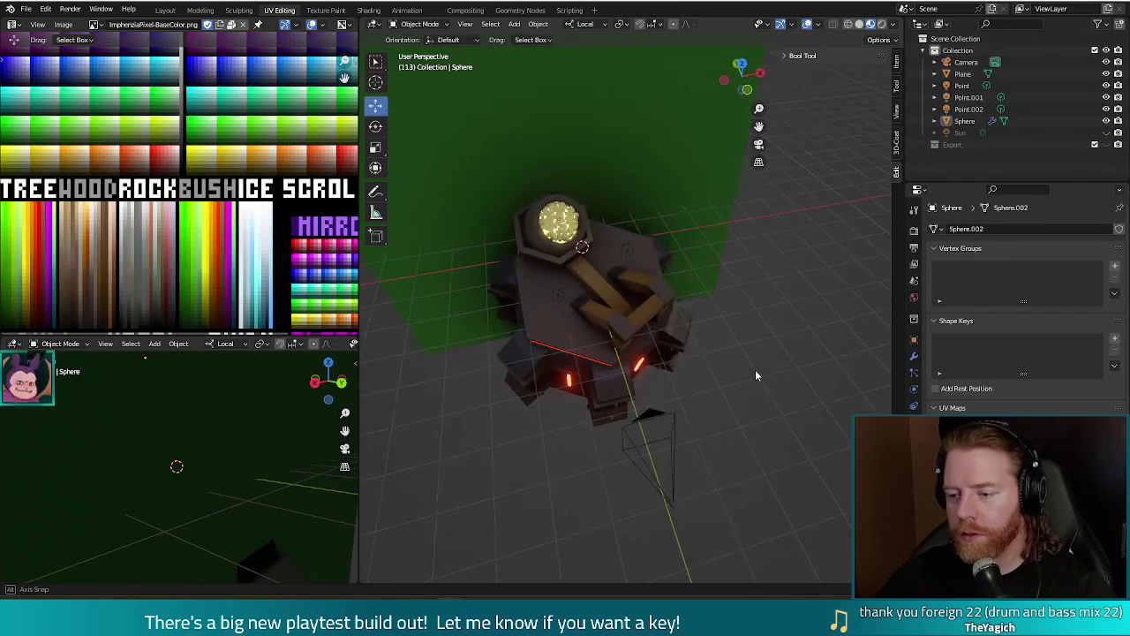
click(627, 247)
key(shift+d)
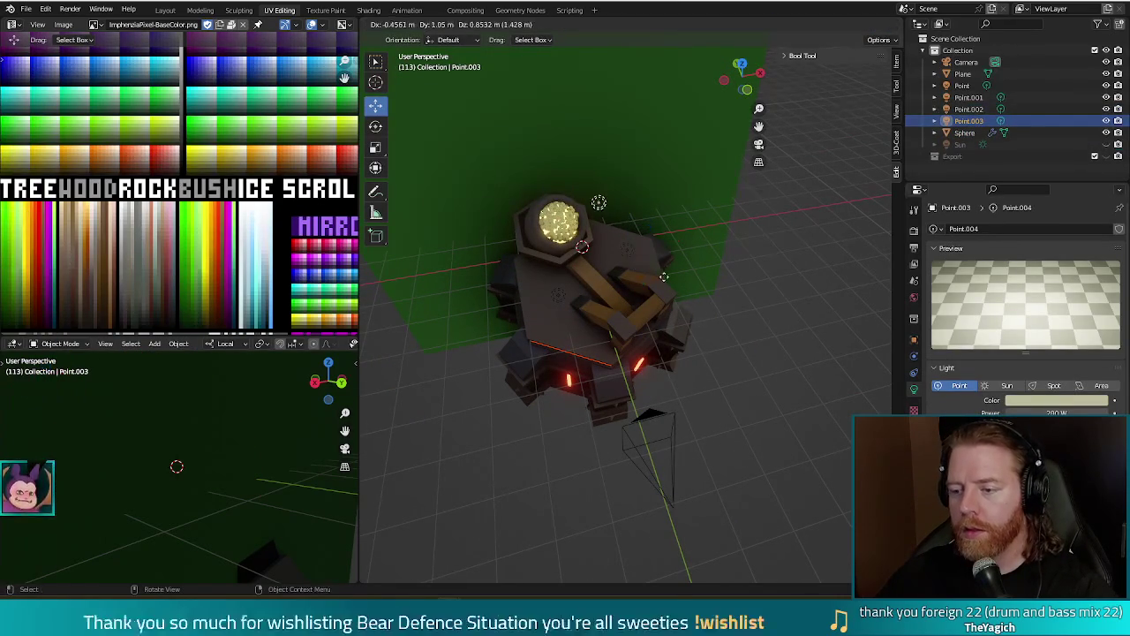
Raise the new Point.003 light and shift it toward the turret, then render to check it.
click(625, 269)
middle_drag(625, 269, 690, 279)
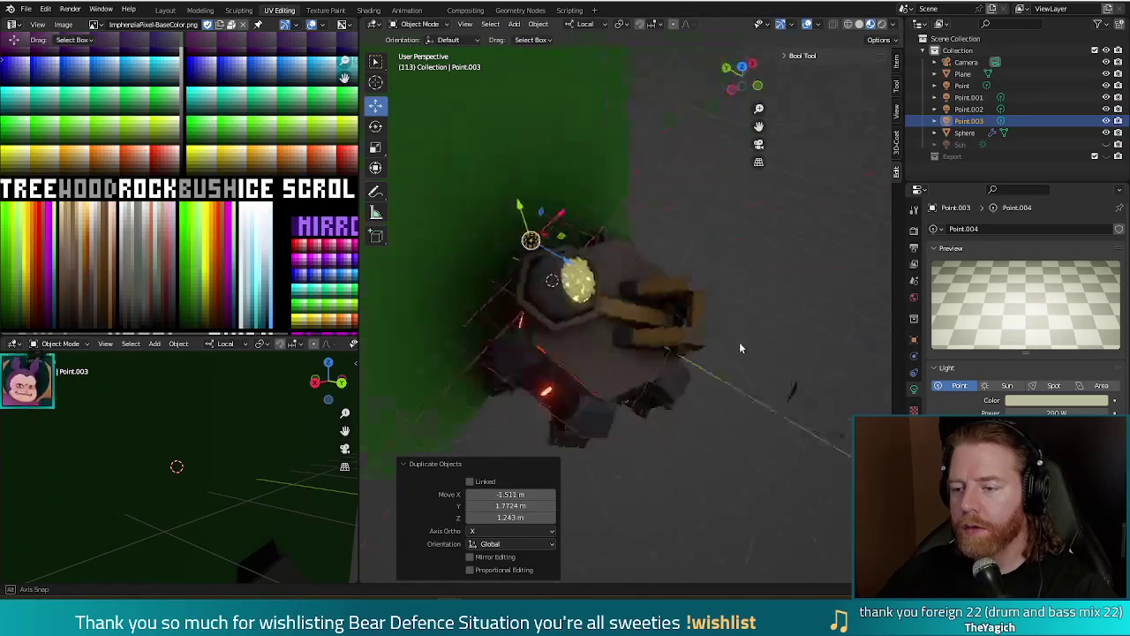
drag(549, 154, 550, 122)
mouse_move(606, 169)
mouse_down()
mouse_move(652, 170)
mouse_move(743, 203)
mouse_up()
middle_drag(743, 203, 613, 218)
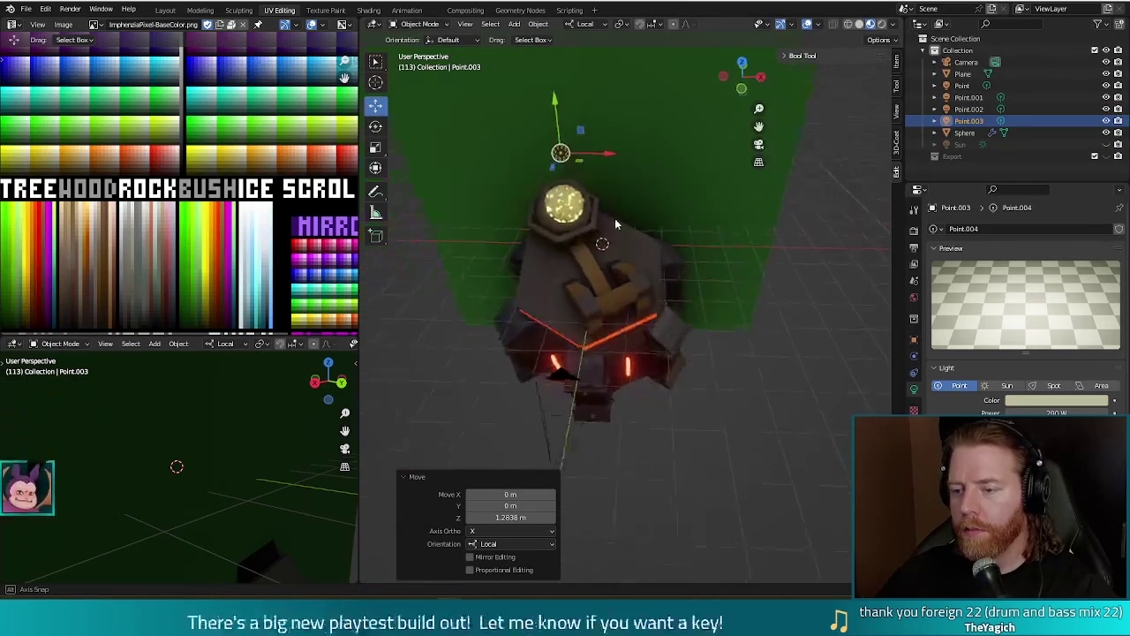
key(F12)
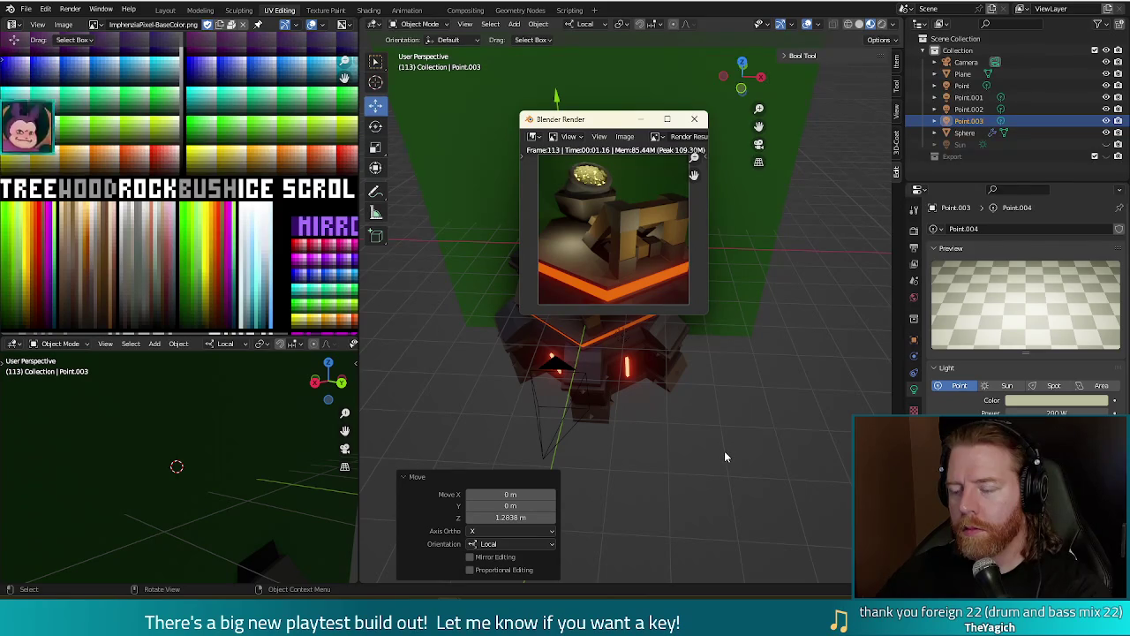
click(695, 120)
Reposition Point.003 just above the coin-filled dome and render again.
middle_drag(695, 124, 711, 311)
key(g)
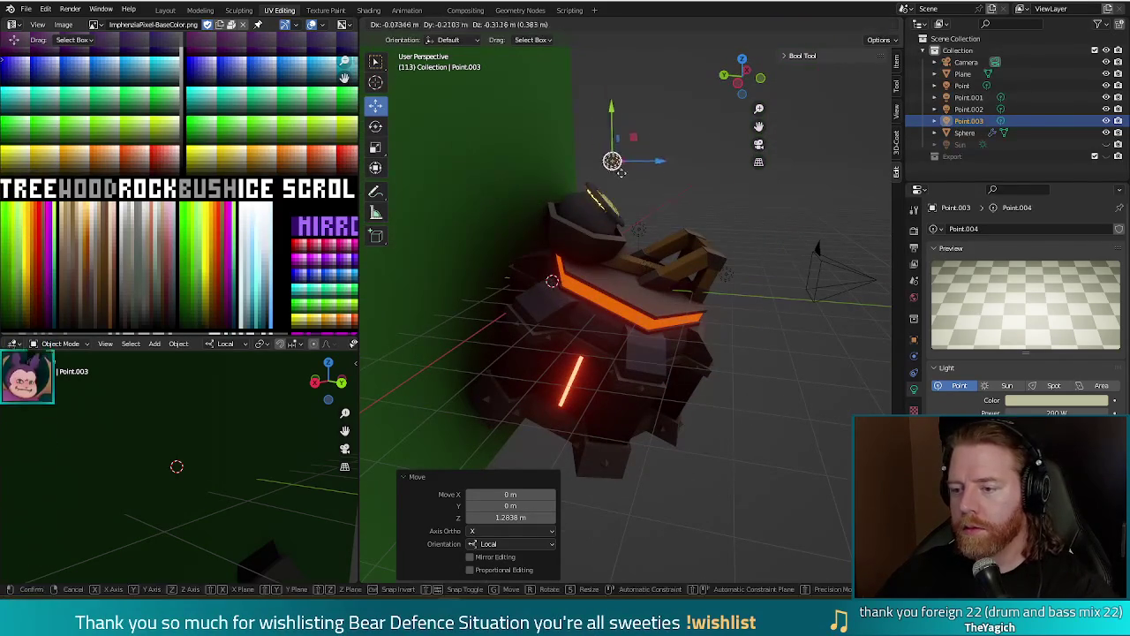
click(630, 168)
key(F12)
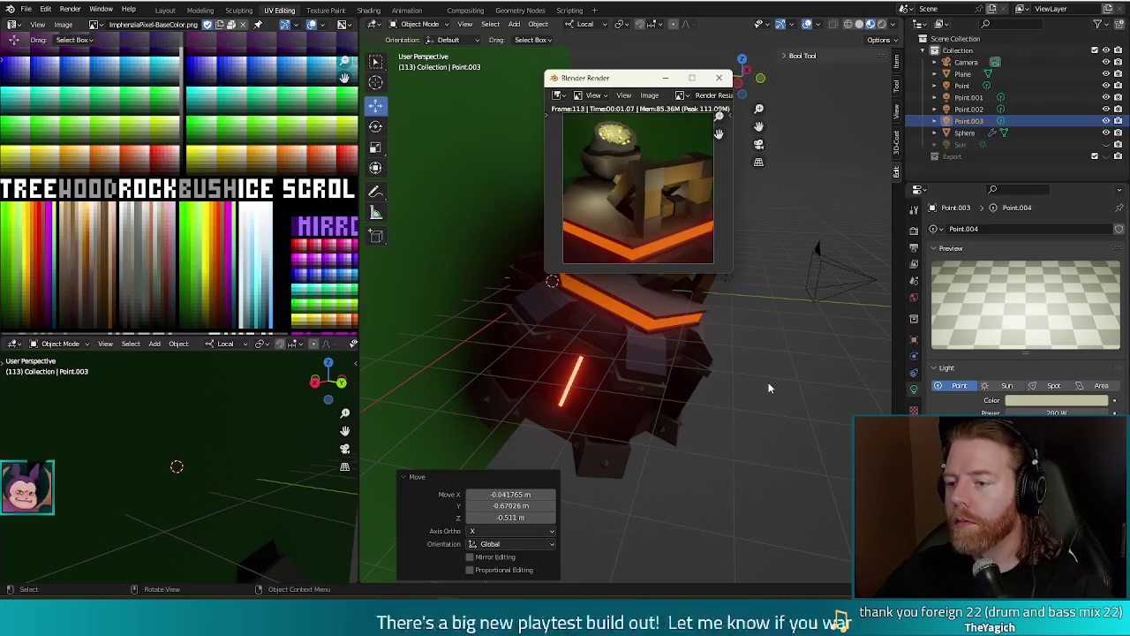
click(719, 77)
Hide the green backdrop Plane from the viewport.
mouse_move(745, 226)
middle_down()
mouse_move(668, 254)
mouse_move(625, 233)
mouse_move(585, 328)
middle_up()
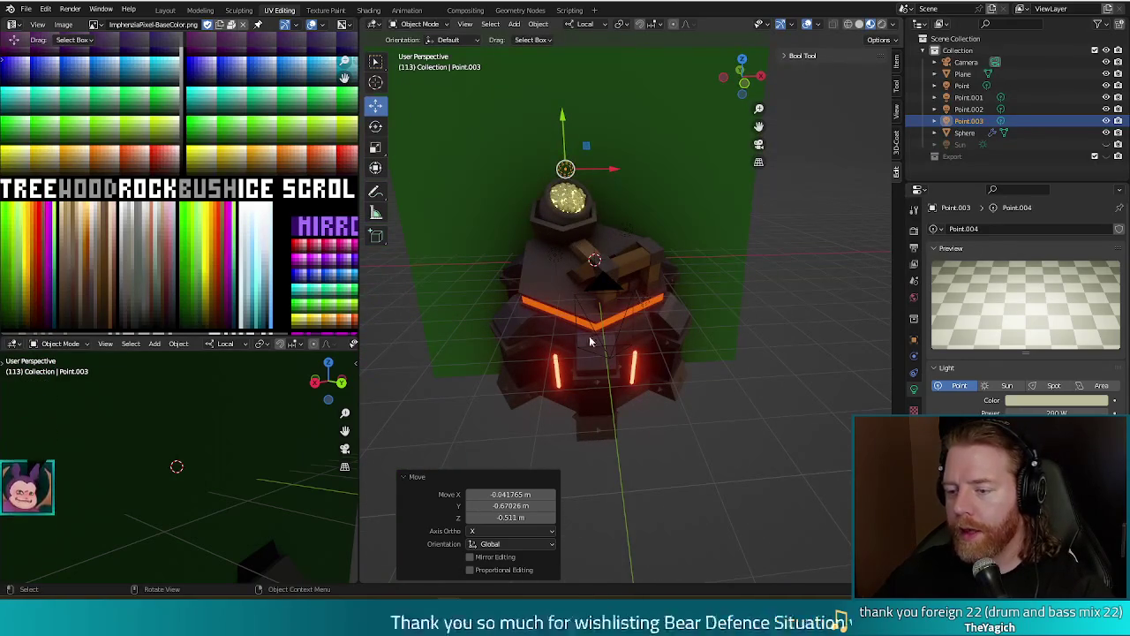
middle_drag(740, 364, 739, 386)
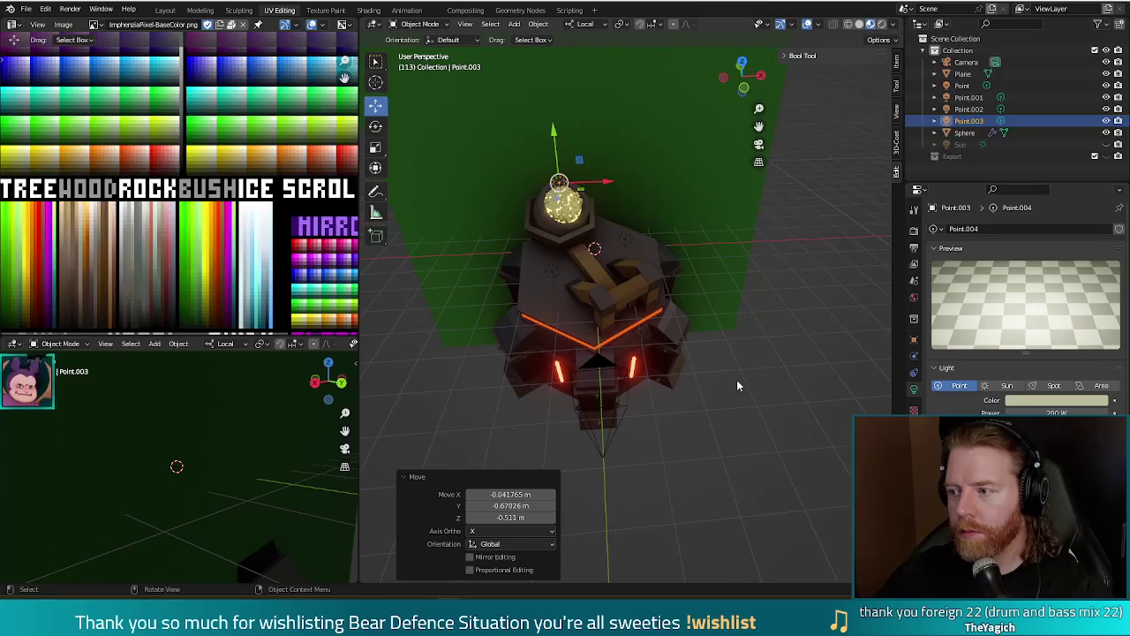
click(1106, 73)
Hide the Camera, select all lights and the dome, and try local-Z moves, undoing each.
click(1106, 62)
key(a)
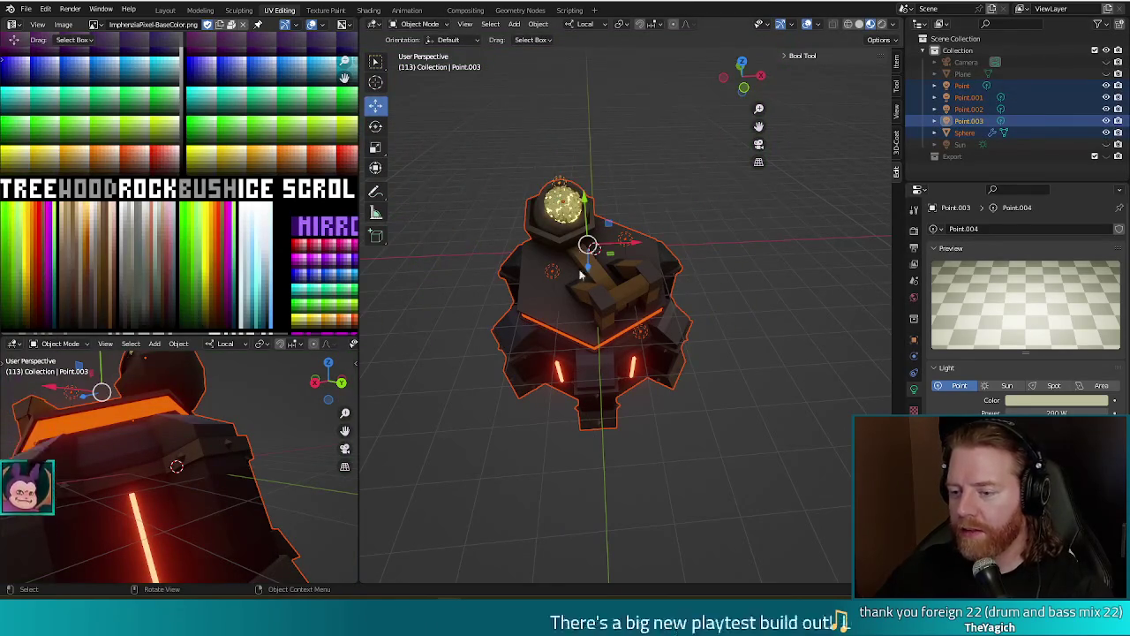
key(g)
key(z)
key(z)
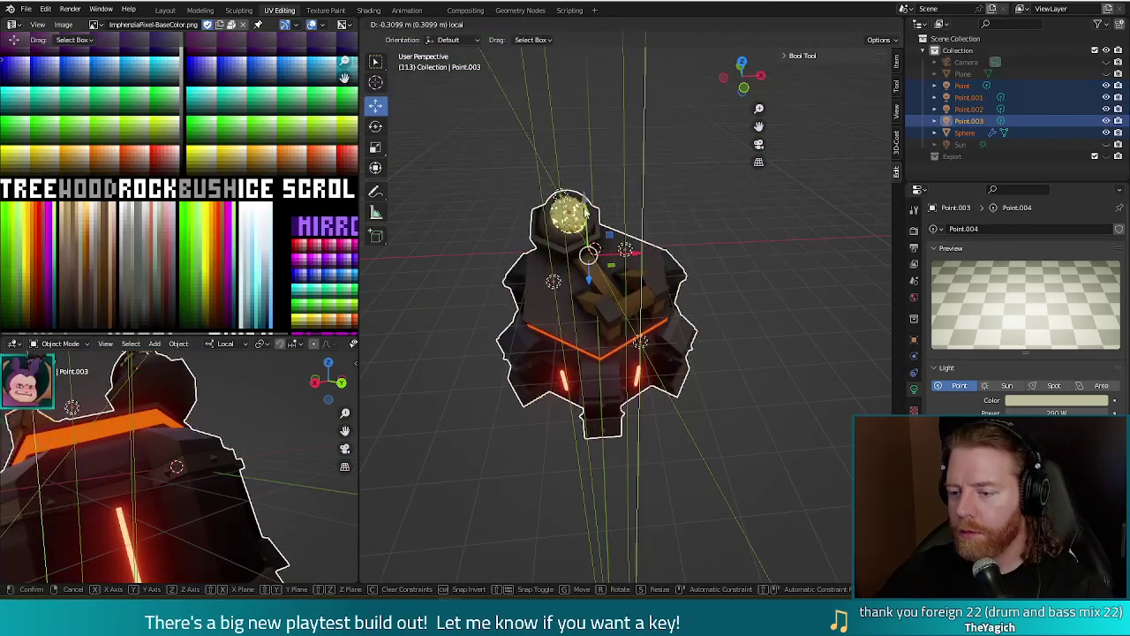
click(658, 218)
key(ctrl+z)
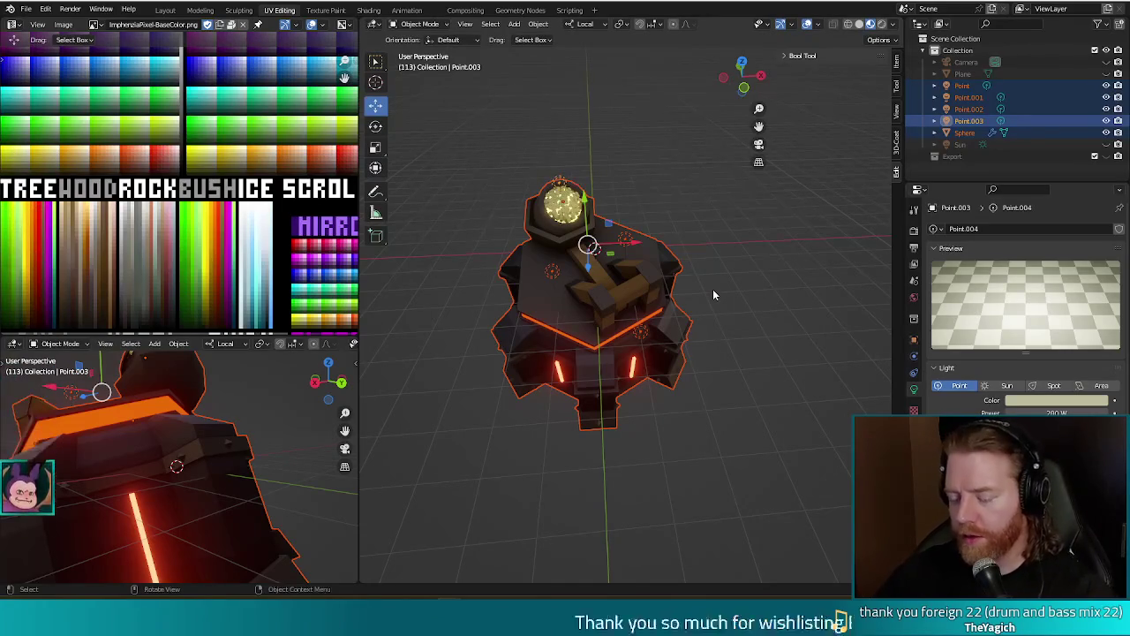
key(g)
key(z)
key(z)
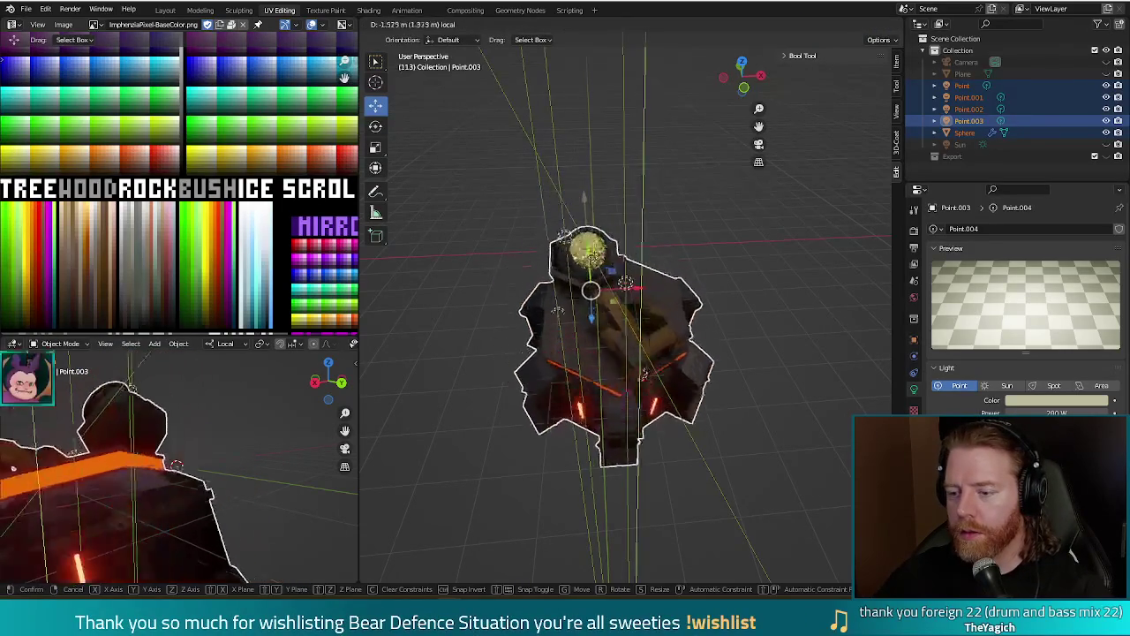
click(725, 408)
key(ctrl+z)
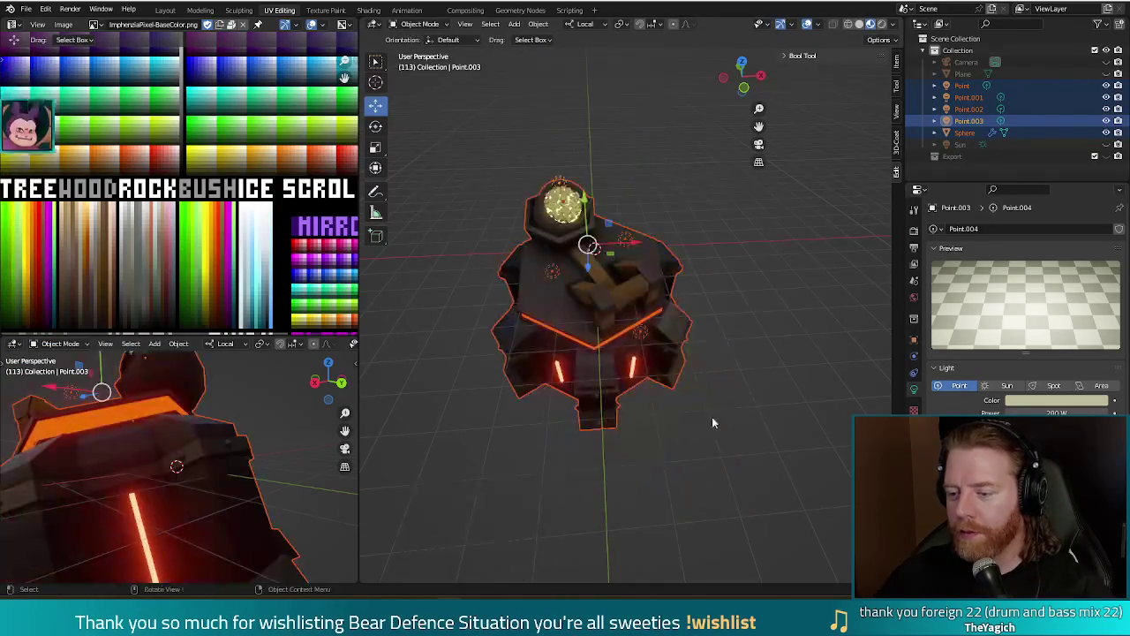
Group the selected lights and dome into a new collection named Collection.
middle_drag(725, 408, 767, 366)
middle_drag(753, 417, 745, 430)
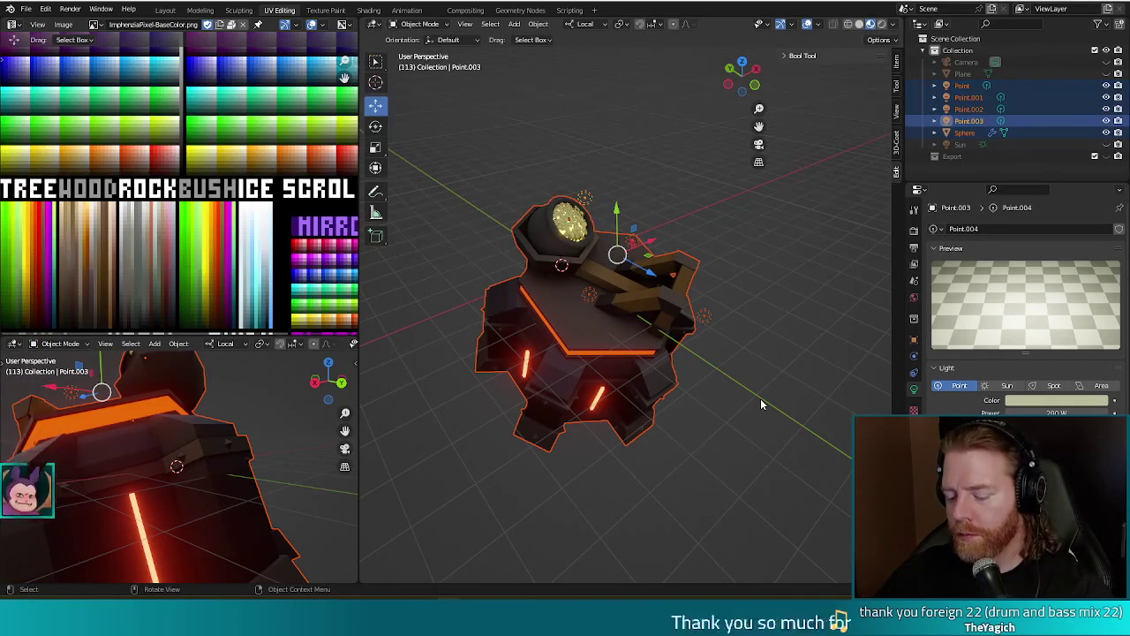
key(ctrl+g)
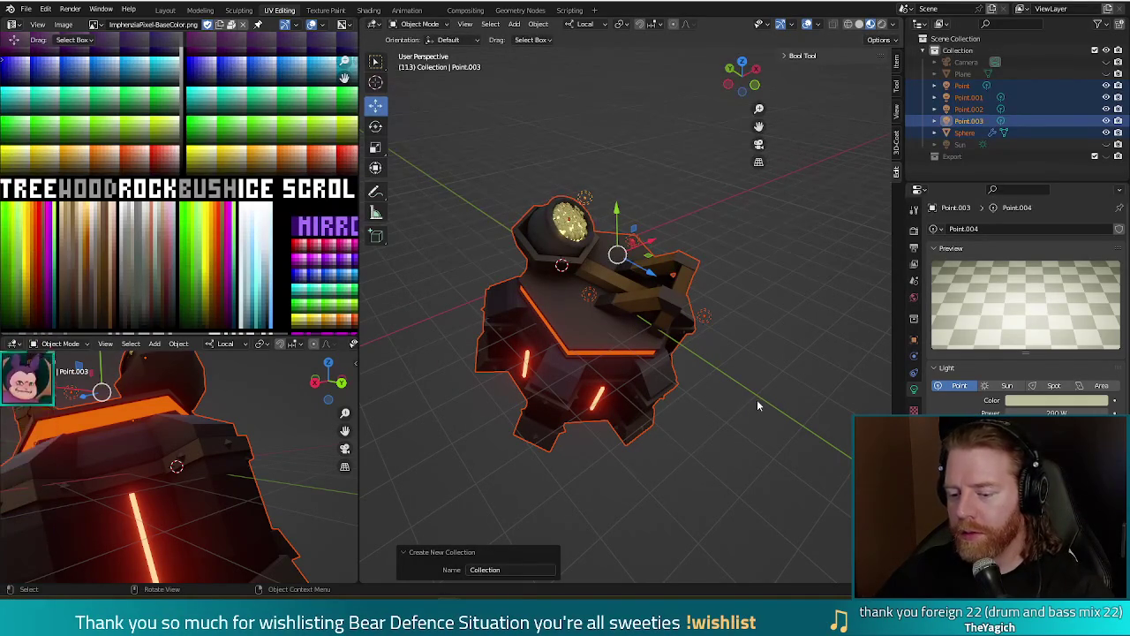
click(754, 463)
Unhide the Camera, move it 0.756 m along its local Z, and render a preview.
mouse_move(806, 374)
middle_down()
mouse_move(763, 368)
mouse_move(749, 346)
mouse_move(710, 337)
middle_up()
click(1106, 62)
click(630, 308)
middle_drag(630, 308, 715, 423)
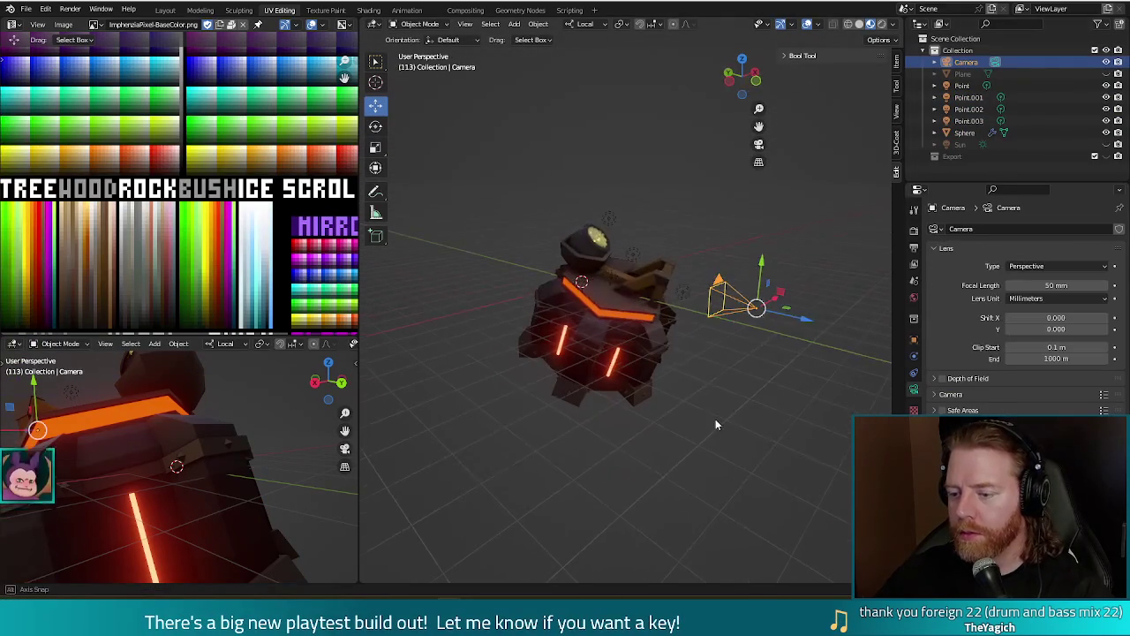
key(g)
key(z)
key(z)
click(816, 326)
key(F12)
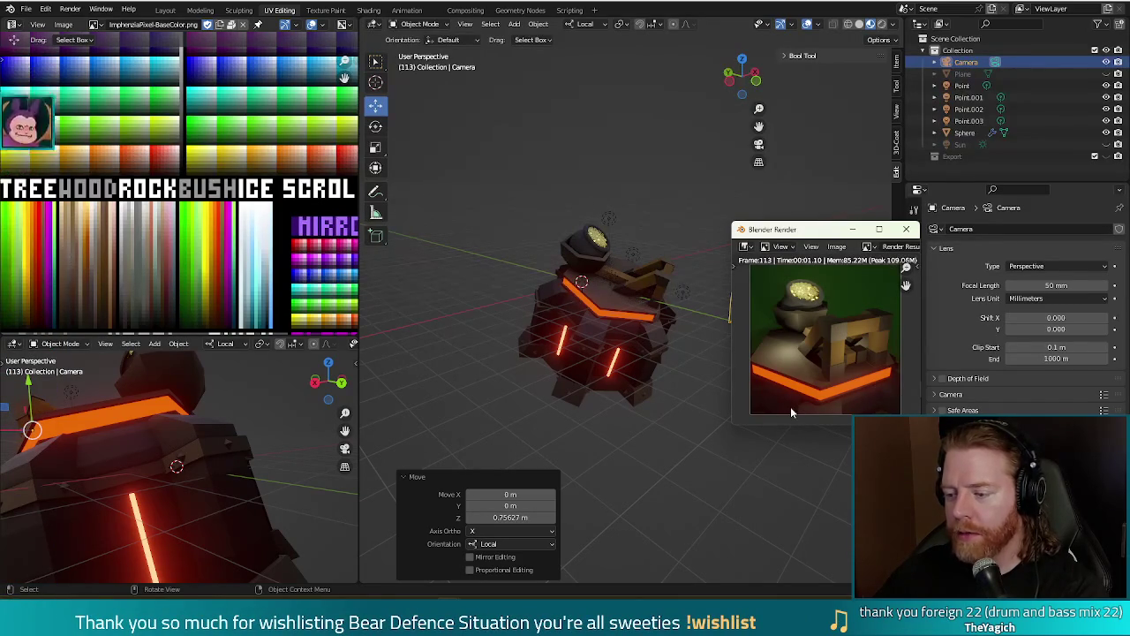
Close the preview and open the turret's Sphere mesh in Edit Mode.
click(906, 230)
scroll(657, 401, up, 2)
mouse_move(667, 358)
middle_down()
mouse_move(713, 357)
mouse_move(701, 347)
middle_up()
click(634, 308)
key(Tab)
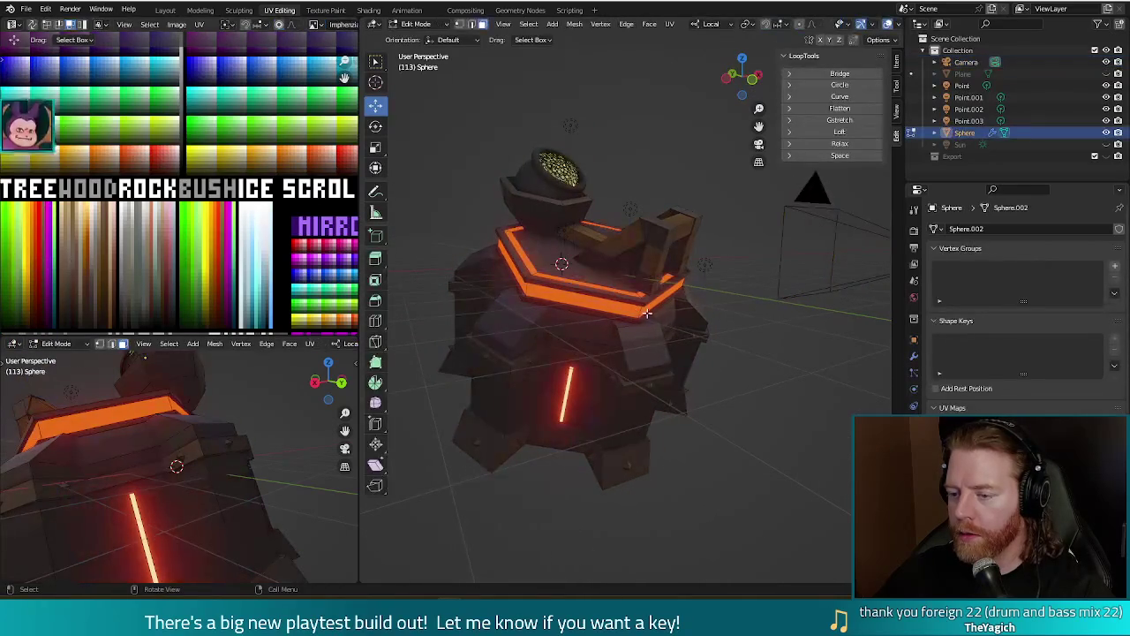
Select the orange rim edge loop and move its UVs onto a duller orange palette swatch.
alt+click(647, 313)
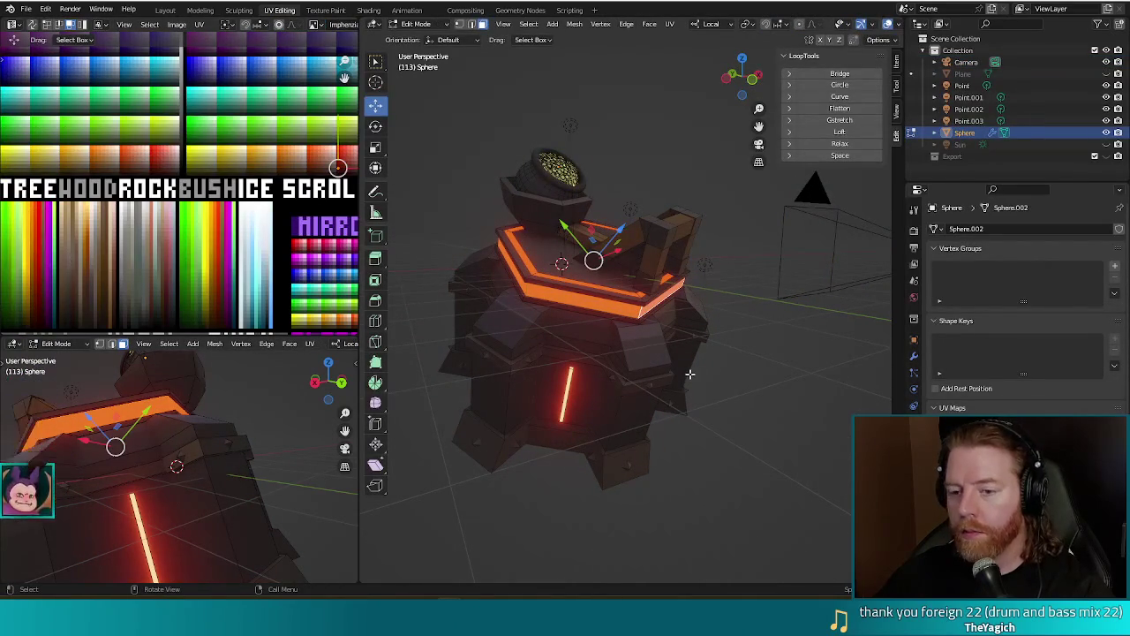
scroll(196, 263, down, 1)
scroll(196, 262, down, 1)
scroll(196, 262, down, 1)
middle_drag(196, 262, 193, 257)
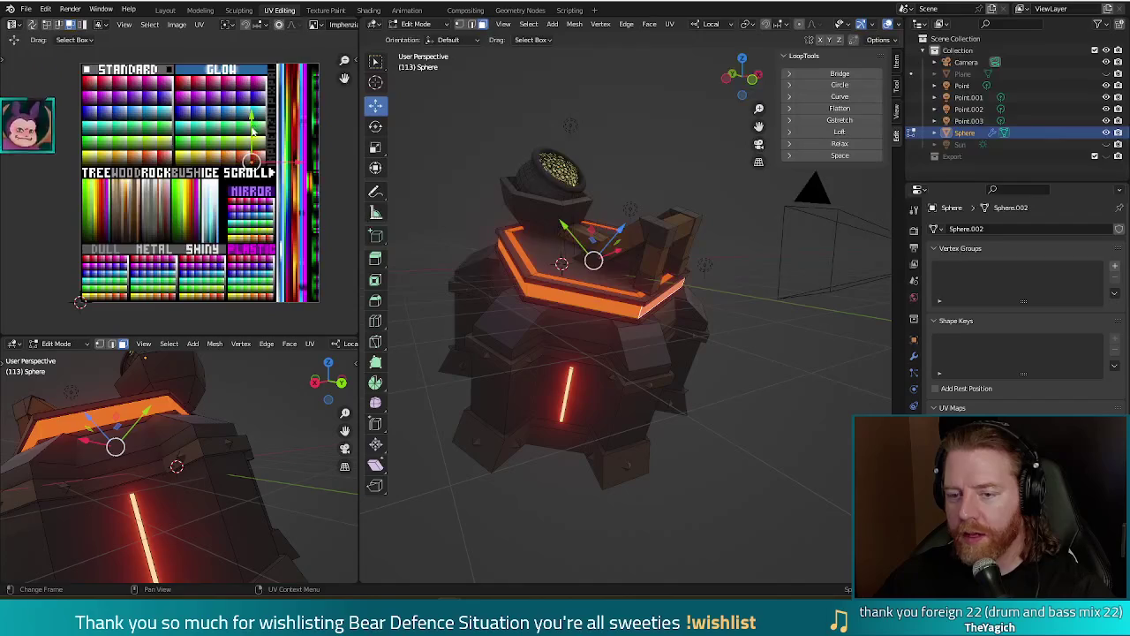
drag(253, 131, 250, 135)
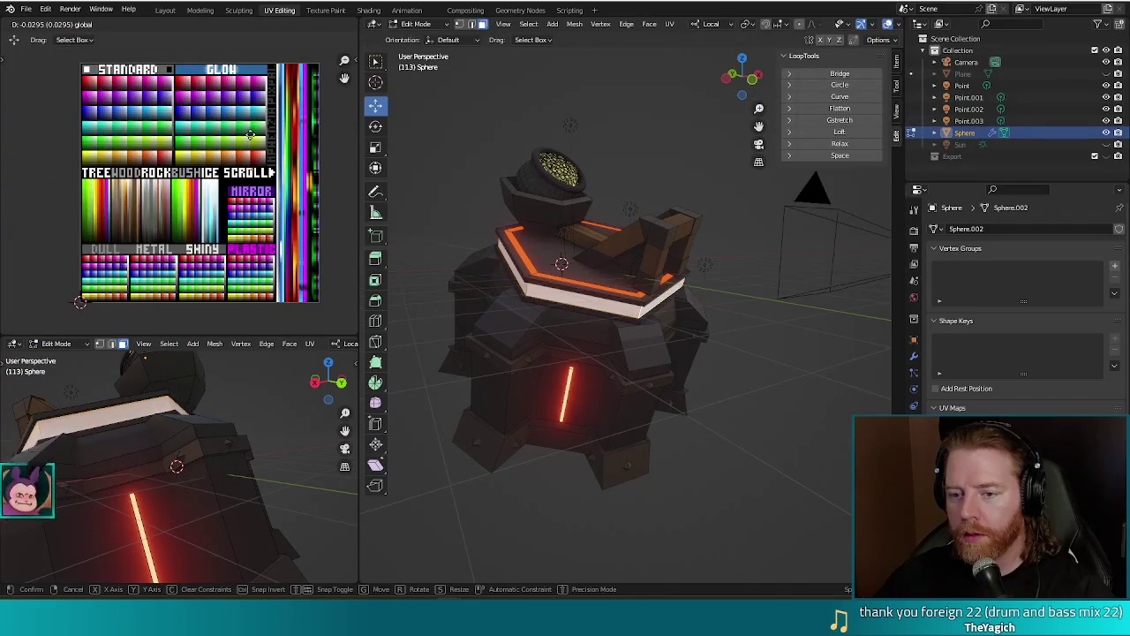
drag(251, 134, 173, 166)
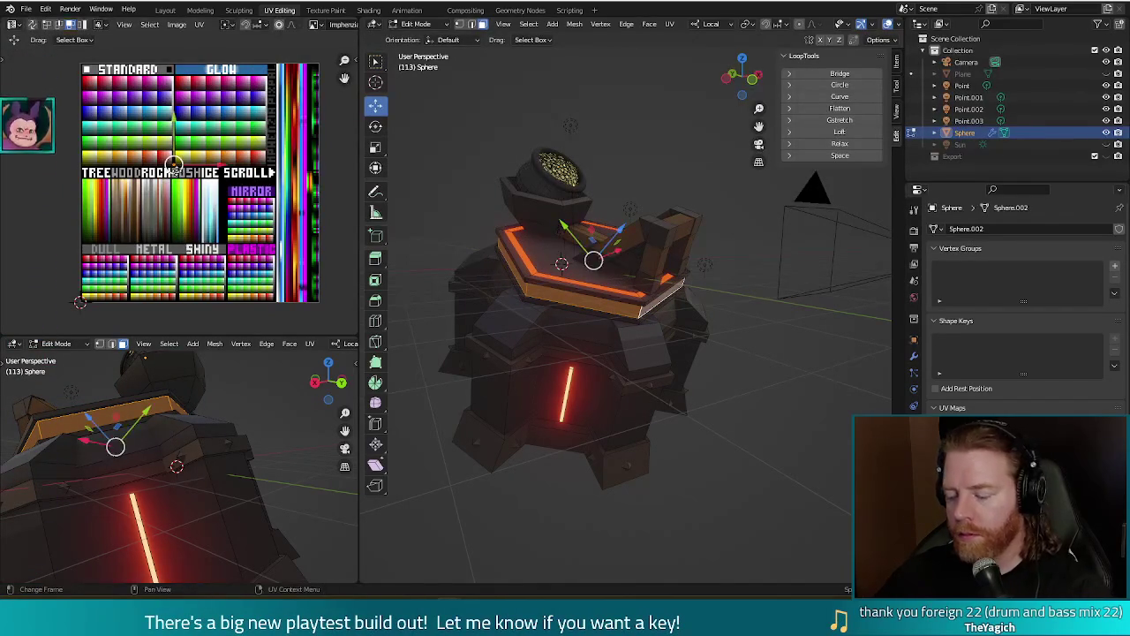
Render the recoloured rim, then return to Object Mode and render again.
key(F12)
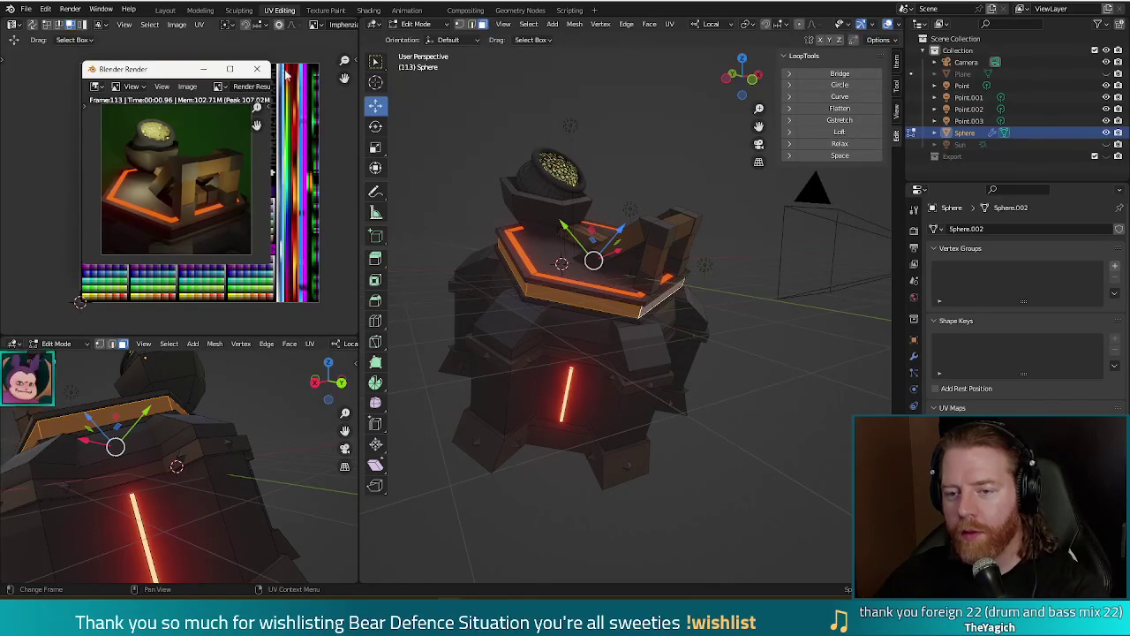
click(257, 69)
middle_drag(565, 265, 503, 297)
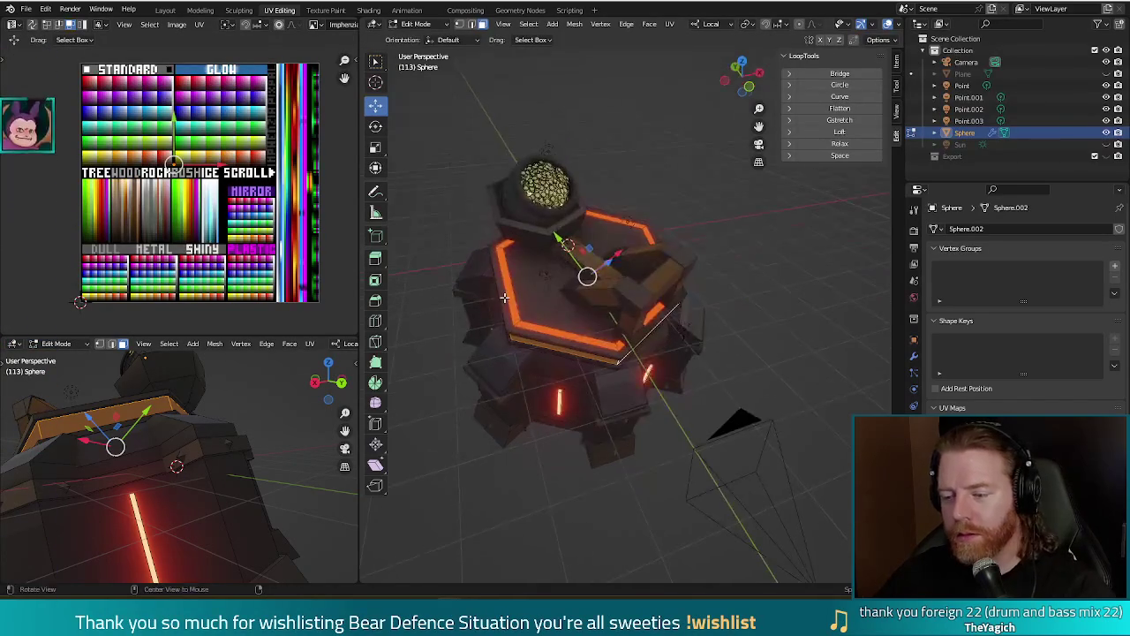
key(Tab)
key(F12)
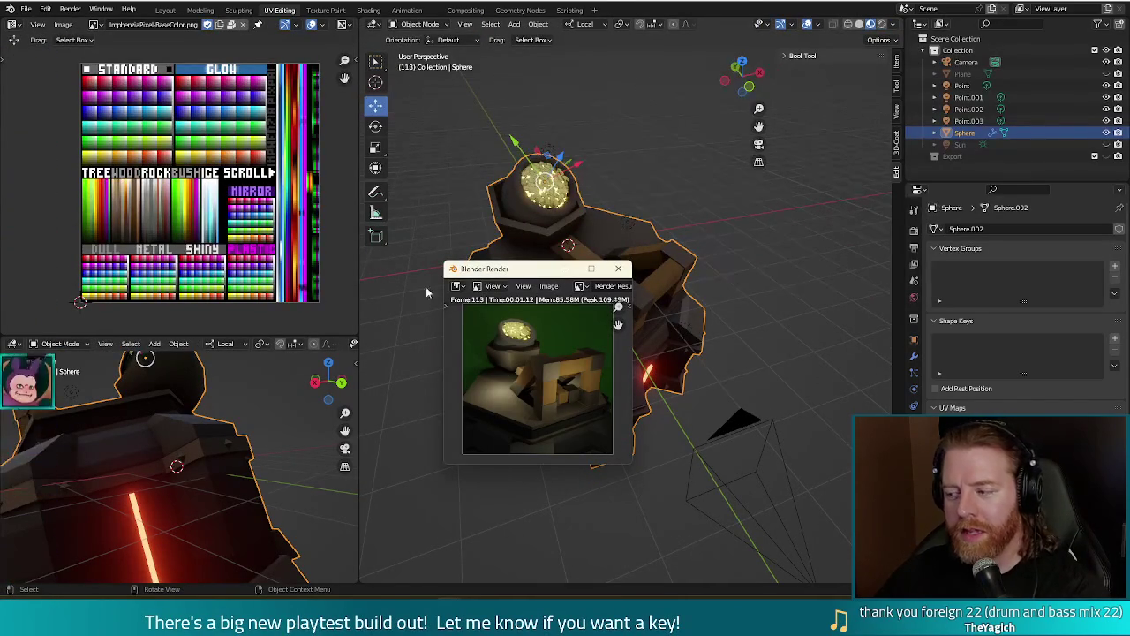
Render the turret from a front view, then show and select the green backdrop Plane.
click(618, 269)
middle_drag(556, 415, 501, 460)
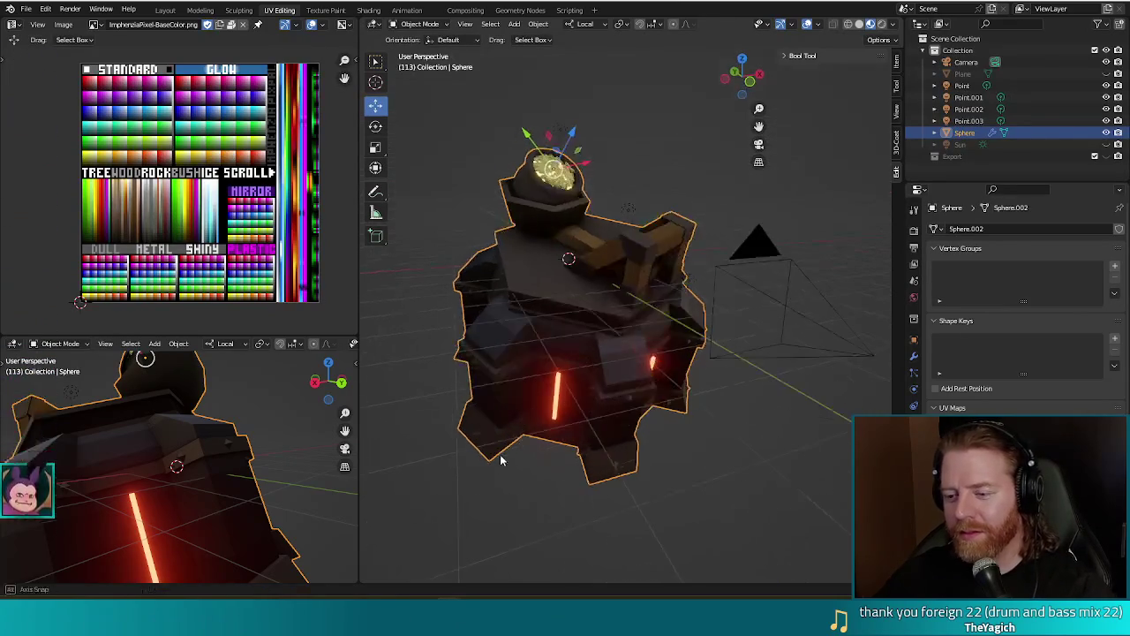
key(Tab)
key(Tab)
mouse_move(724, 457)
middle_down()
mouse_move(709, 420)
mouse_move(708, 442)
middle_up()
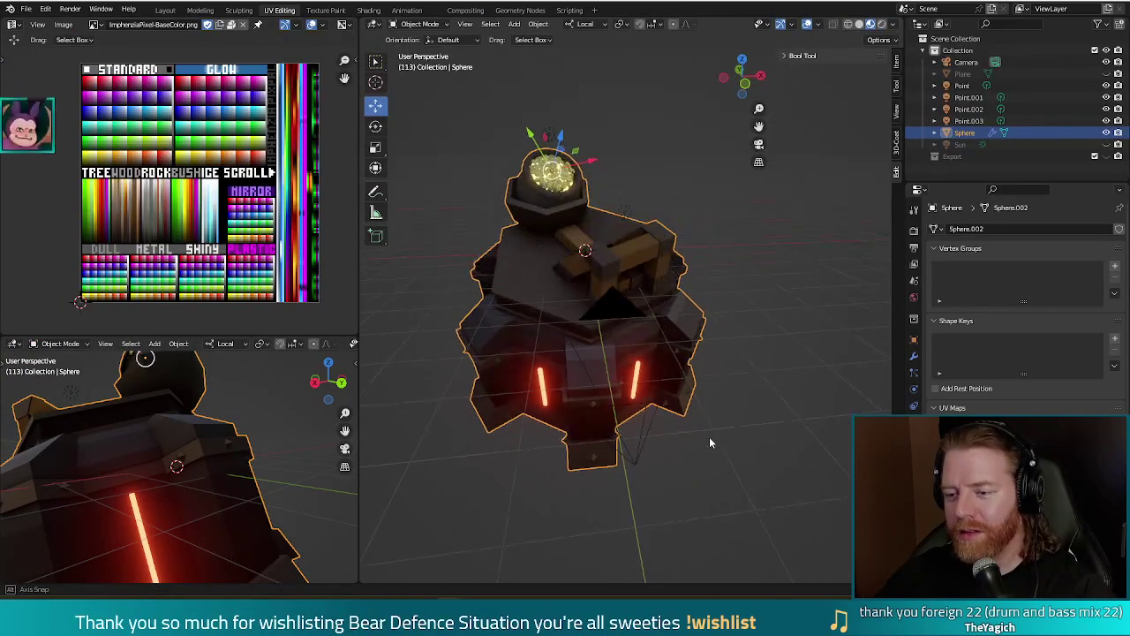
key(F12)
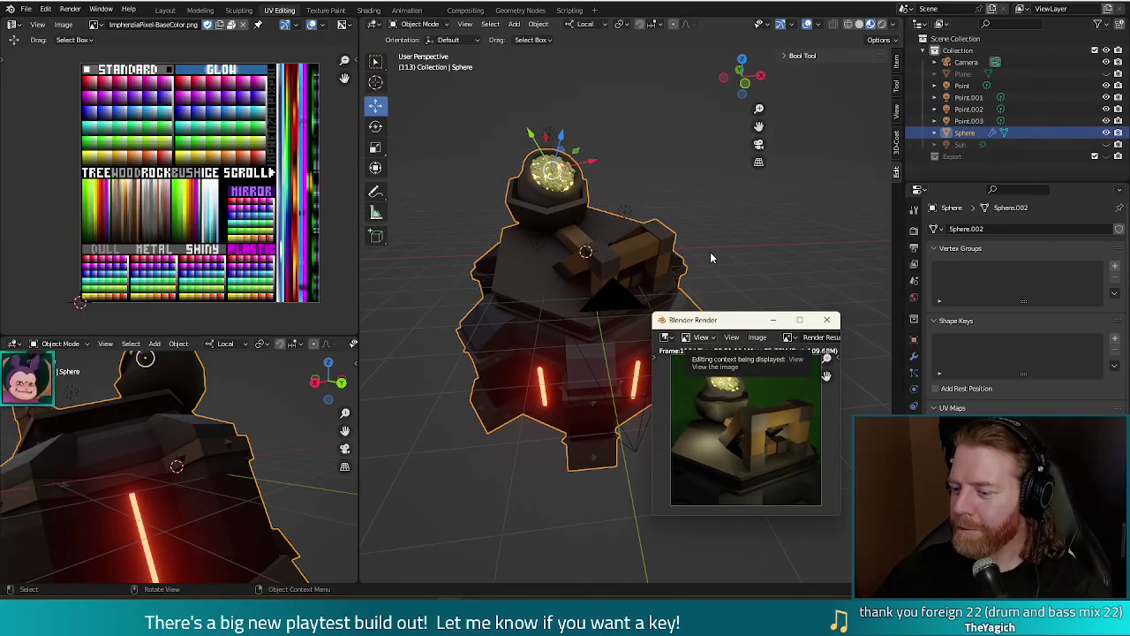
click(827, 320)
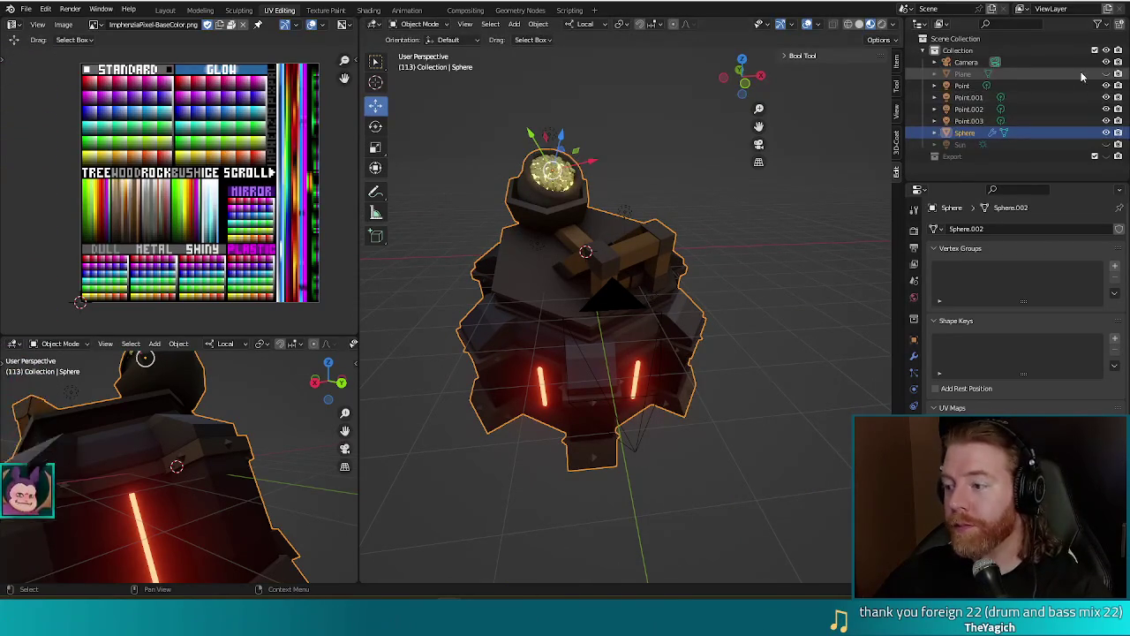
click(671, 168)
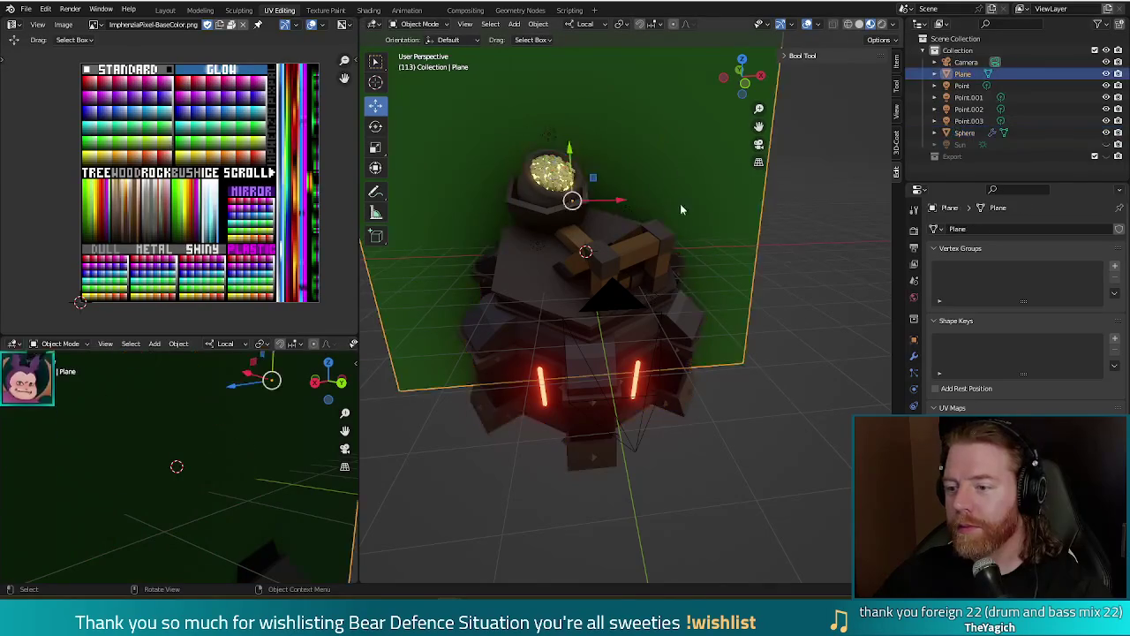
Move the backdrop Plane's UVs onto a light blue palette swatch and render to check.
key(Tab)
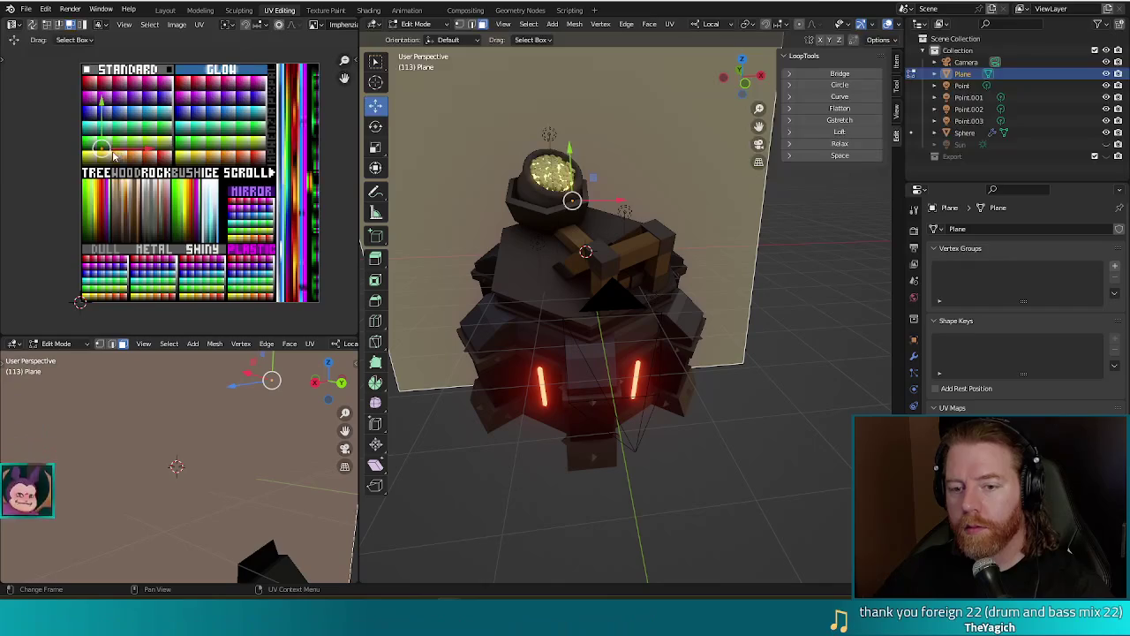
key(g)
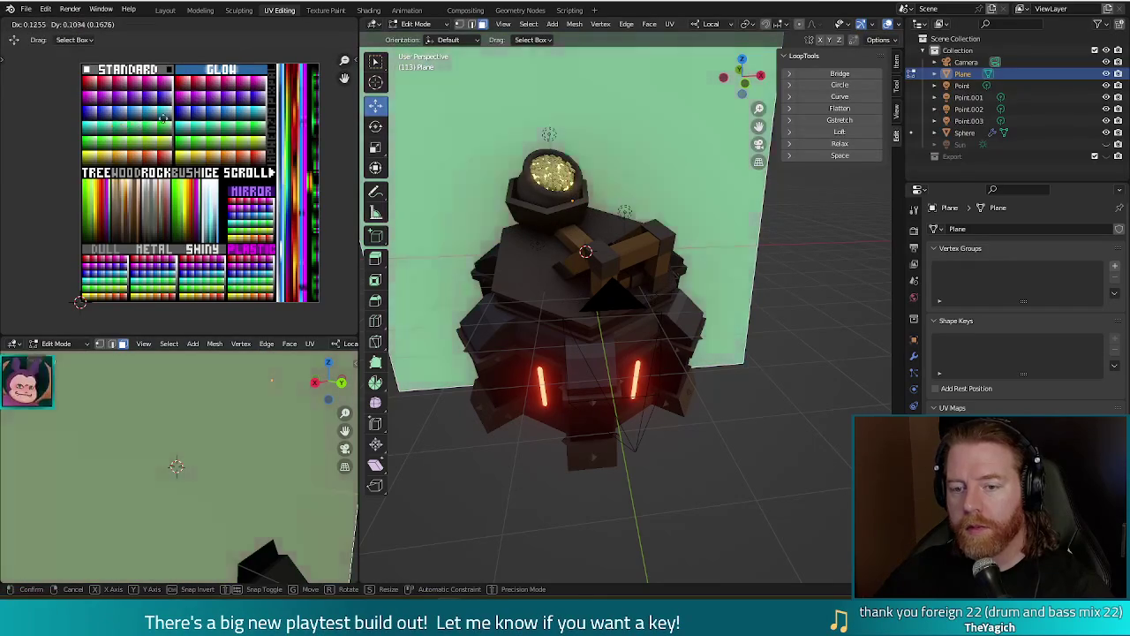
click(157, 108)
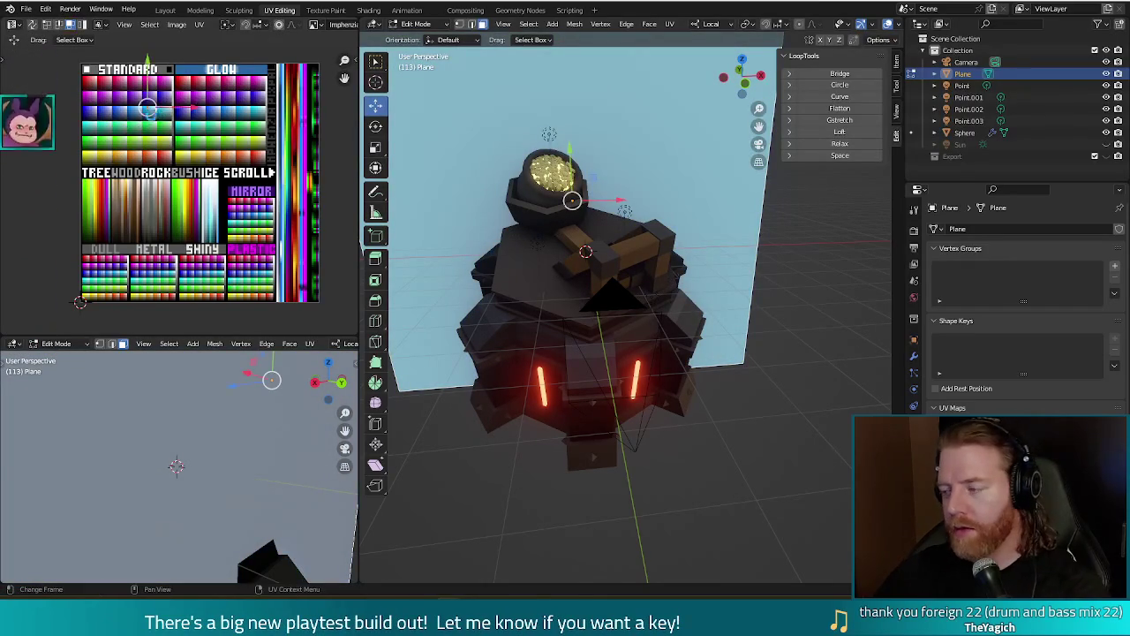
key(F12)
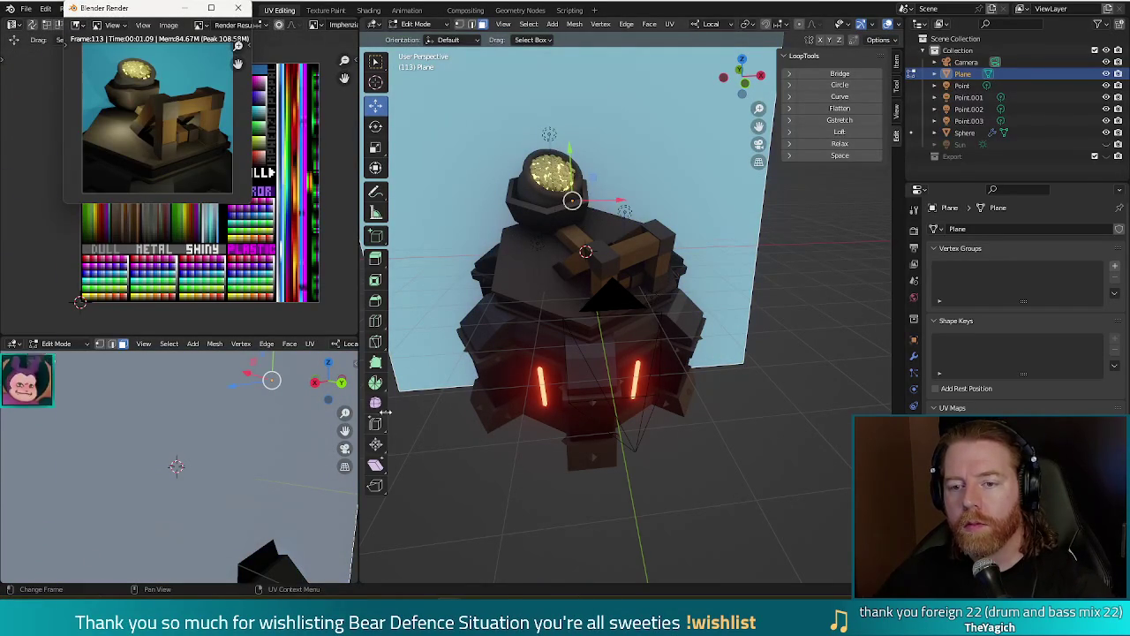
click(237, 8)
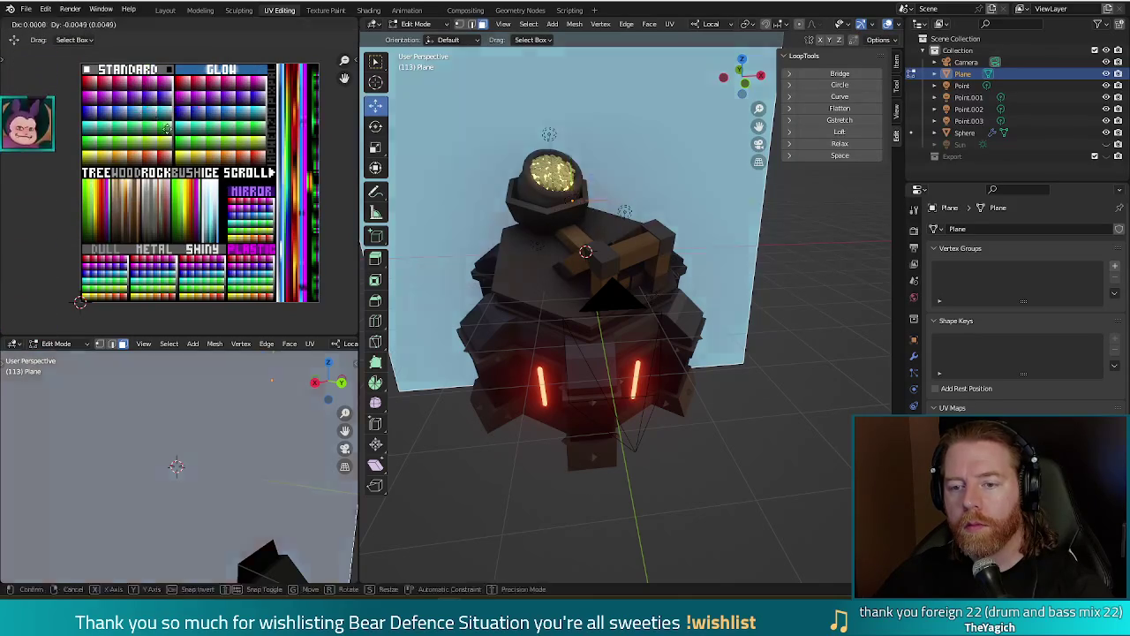
Shift the backdrop's UVs to a brighter cyan swatch and render the result.
key(g)
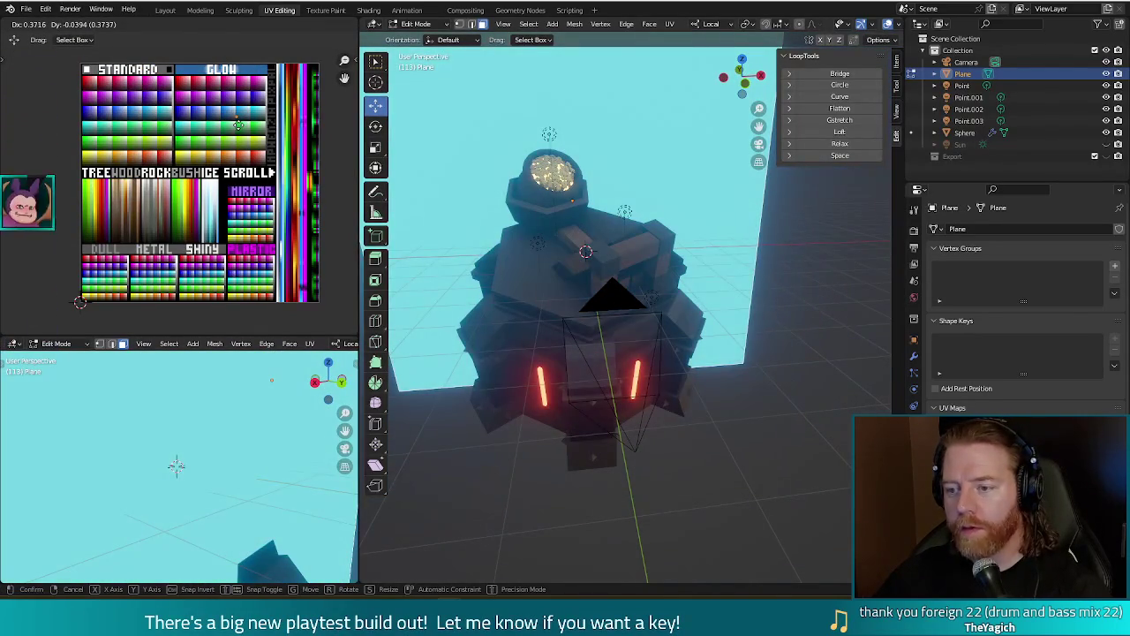
click(237, 123)
key(F12)
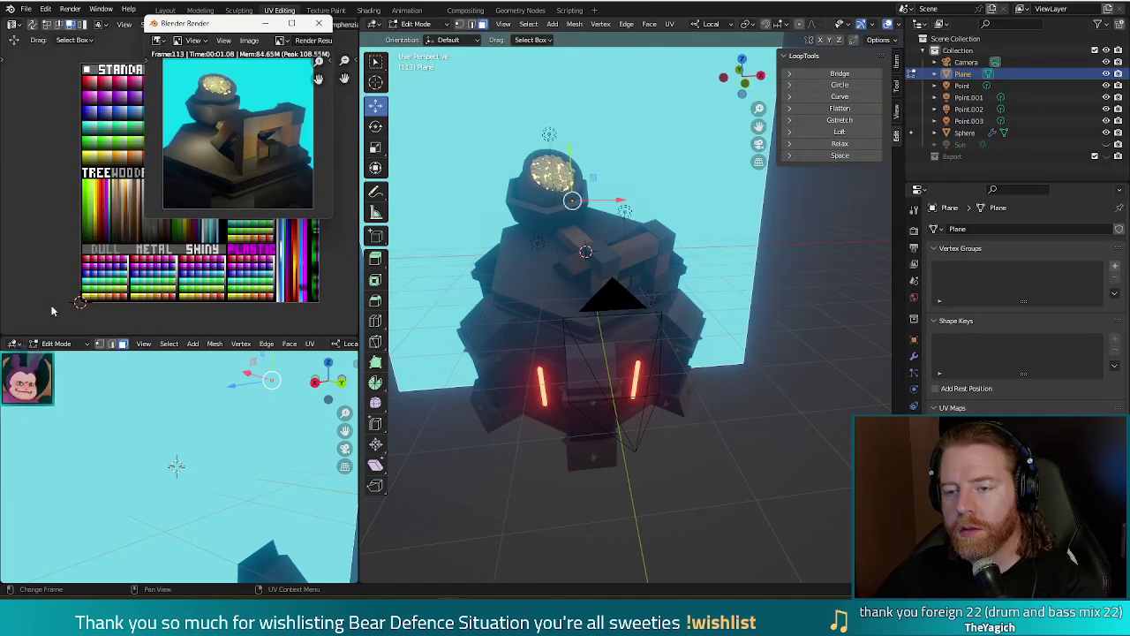
click(318, 23)
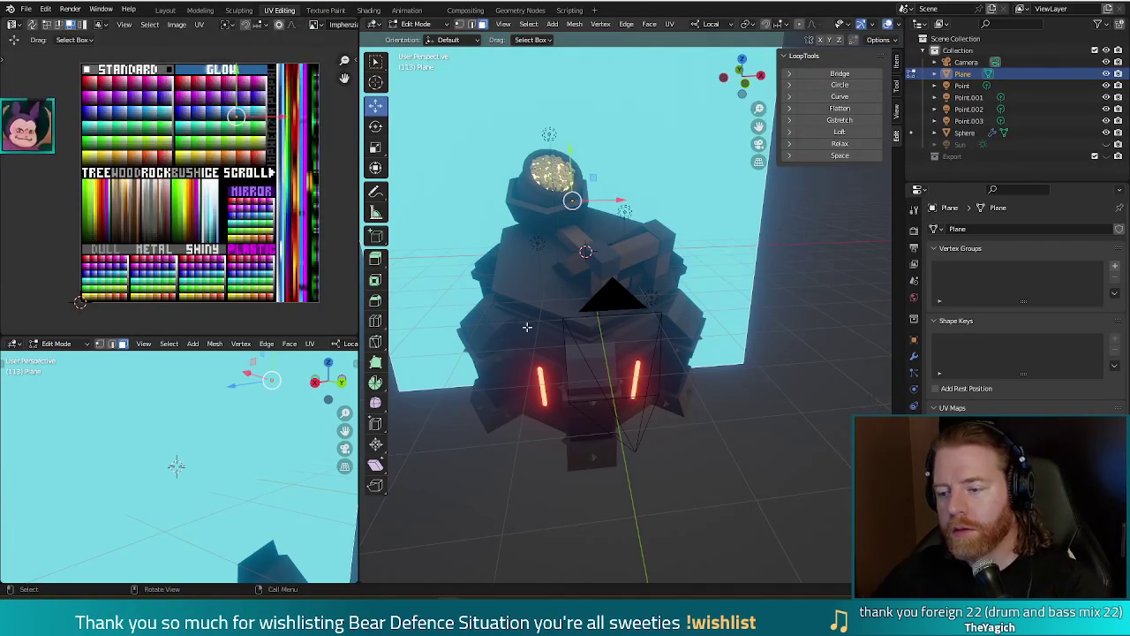
Edit the Sphere mesh and delete the connected left-side leg block.
key(Tab)
click(504, 397)
key(Tab)
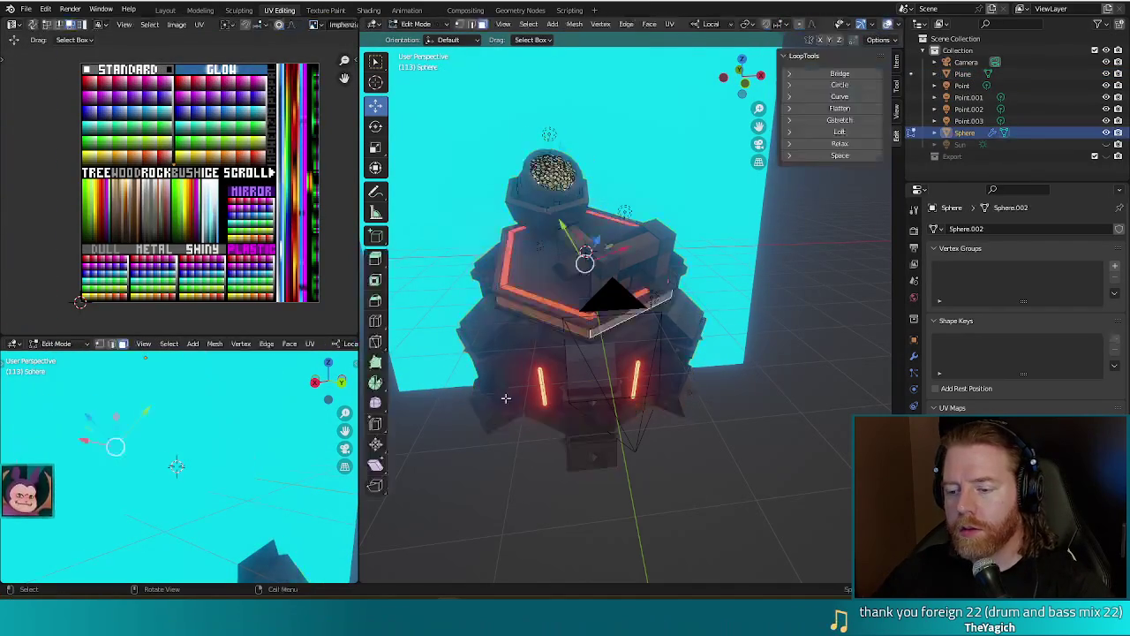
click(529, 480)
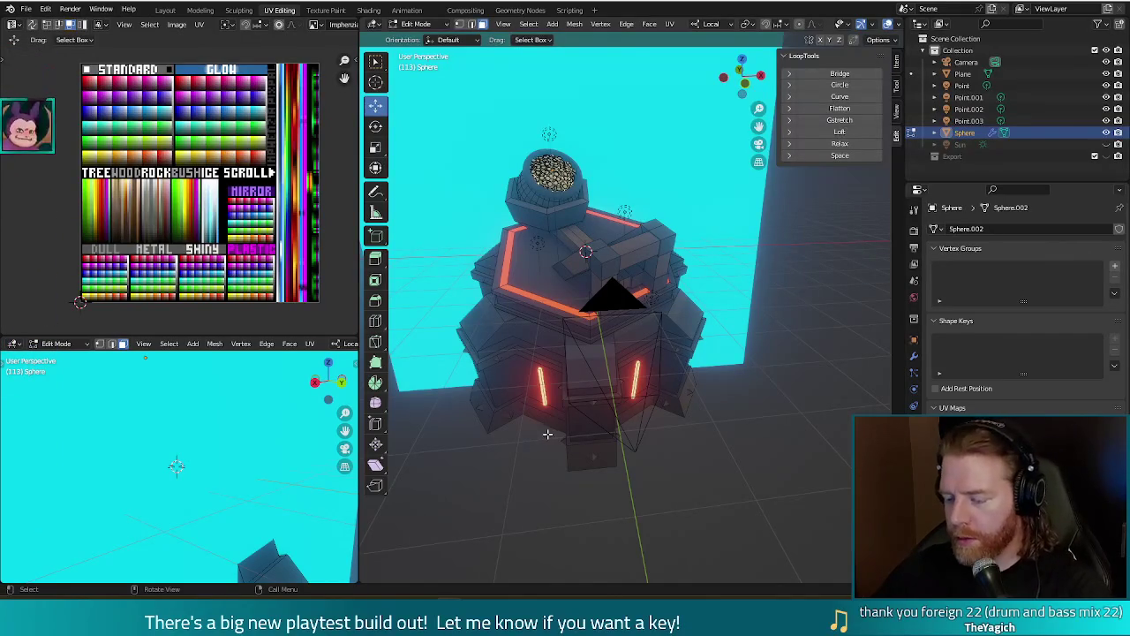
click(503, 390)
key(ctrl+l)
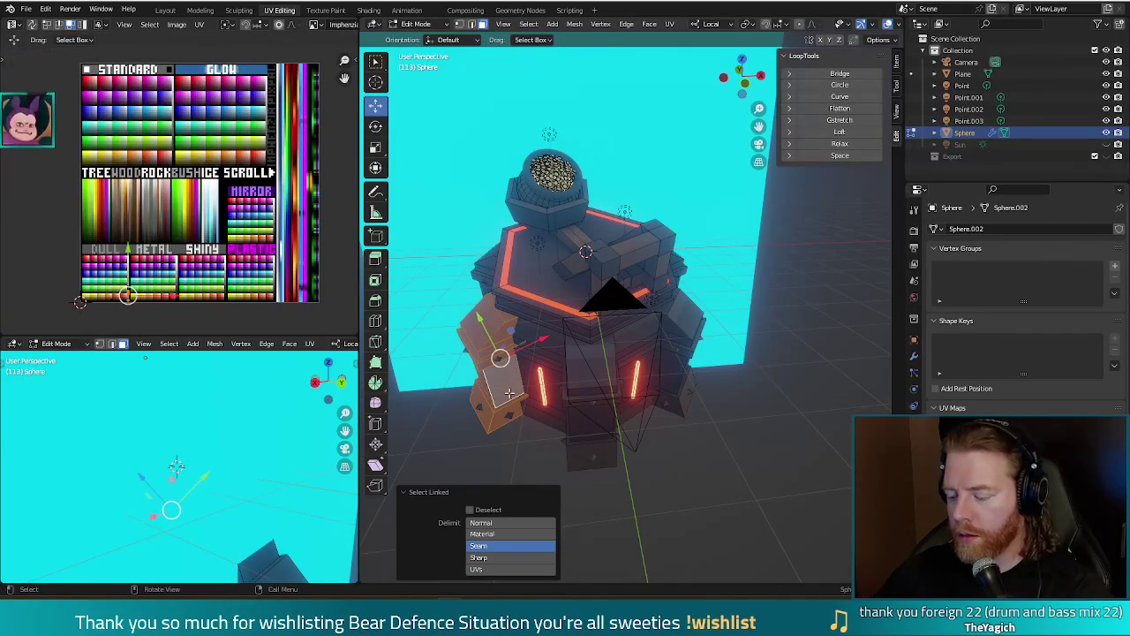
key(x)
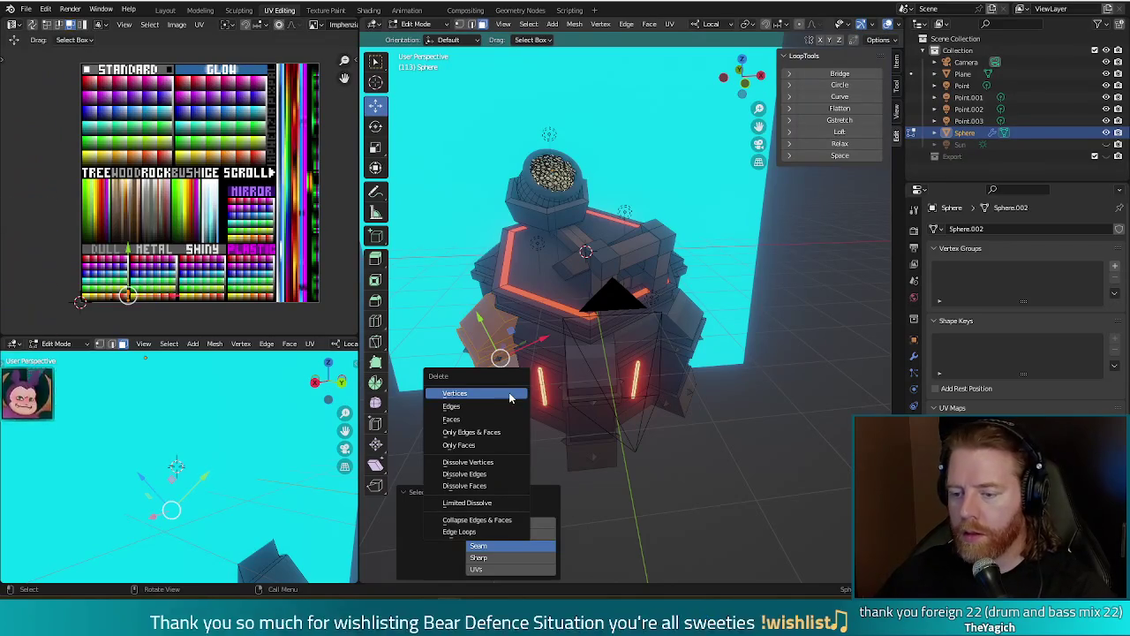
click(510, 396)
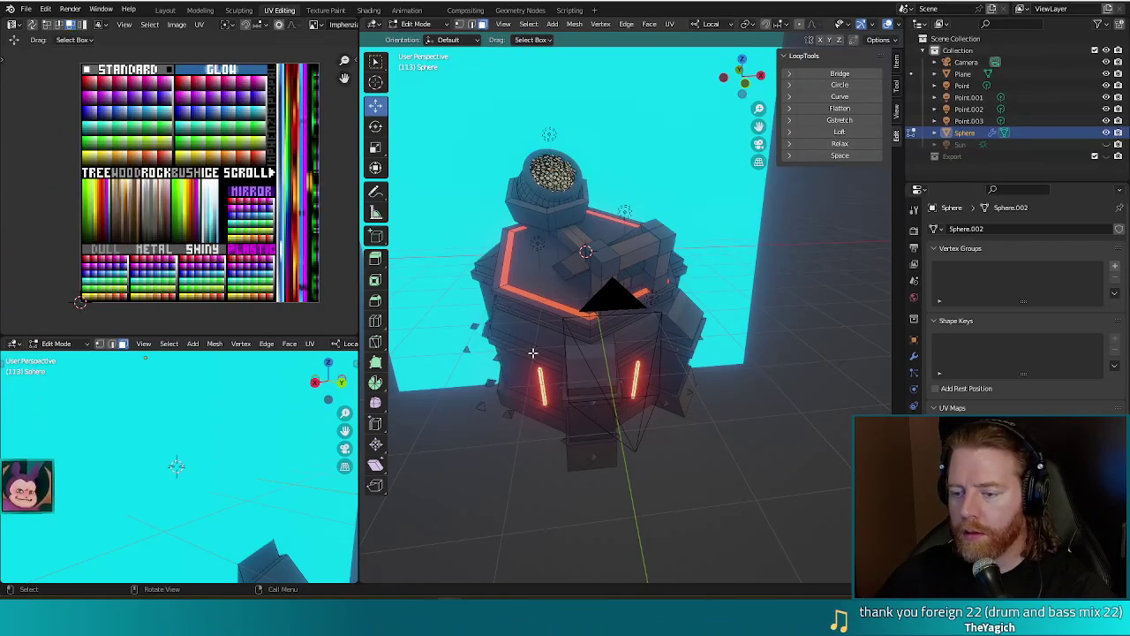
Select and delete the connected front-left lower block.
key(l)
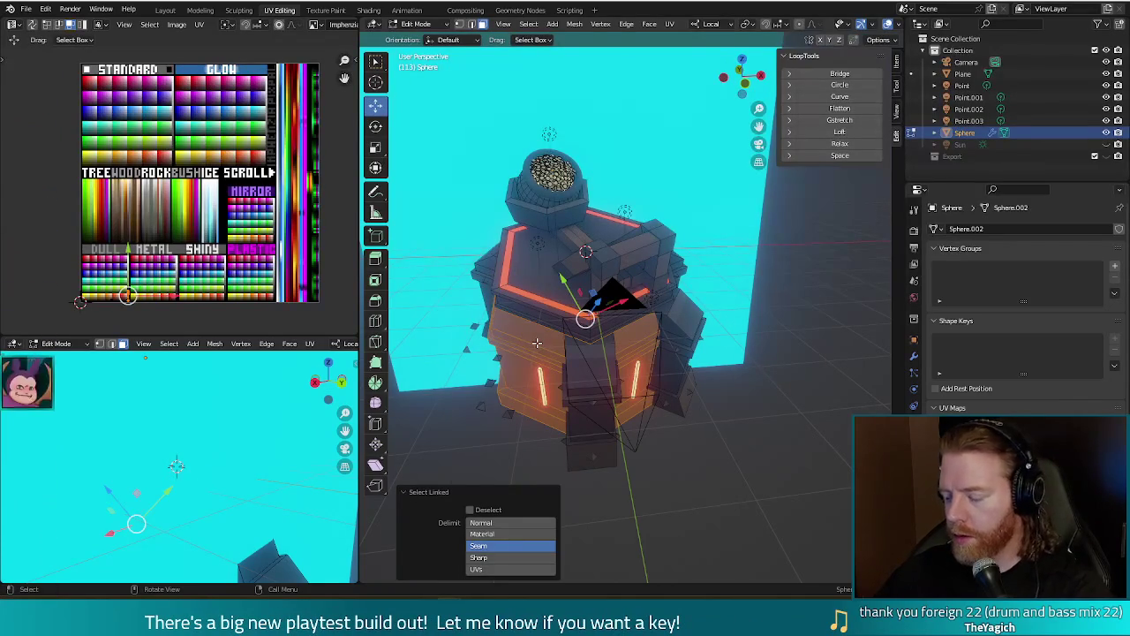
key(x)
click(522, 342)
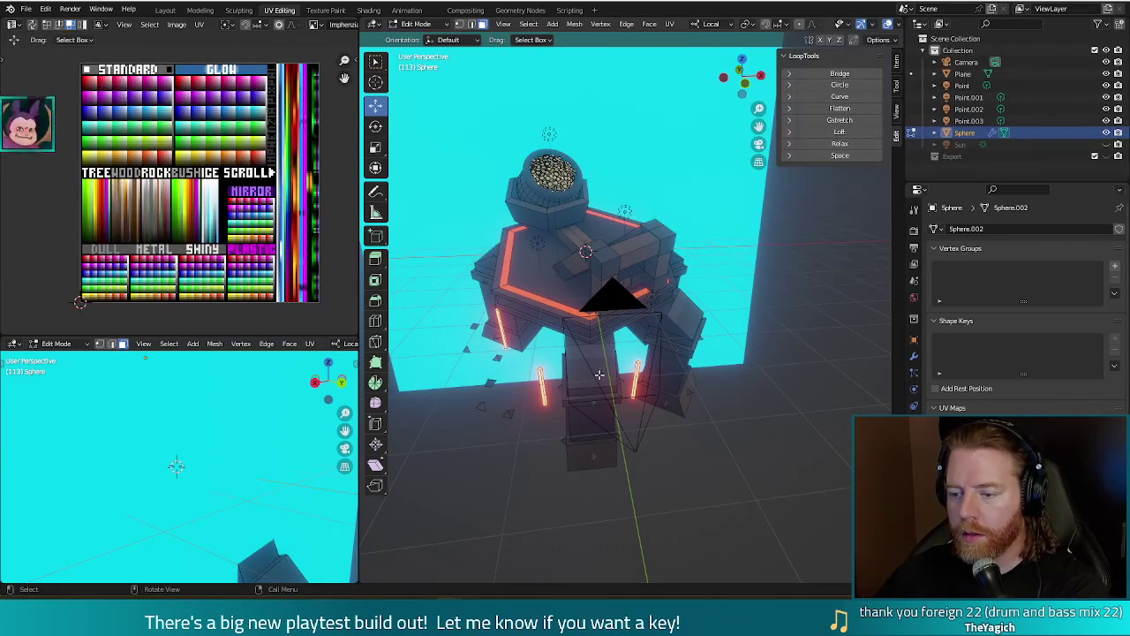
key(x)
key(Escape)
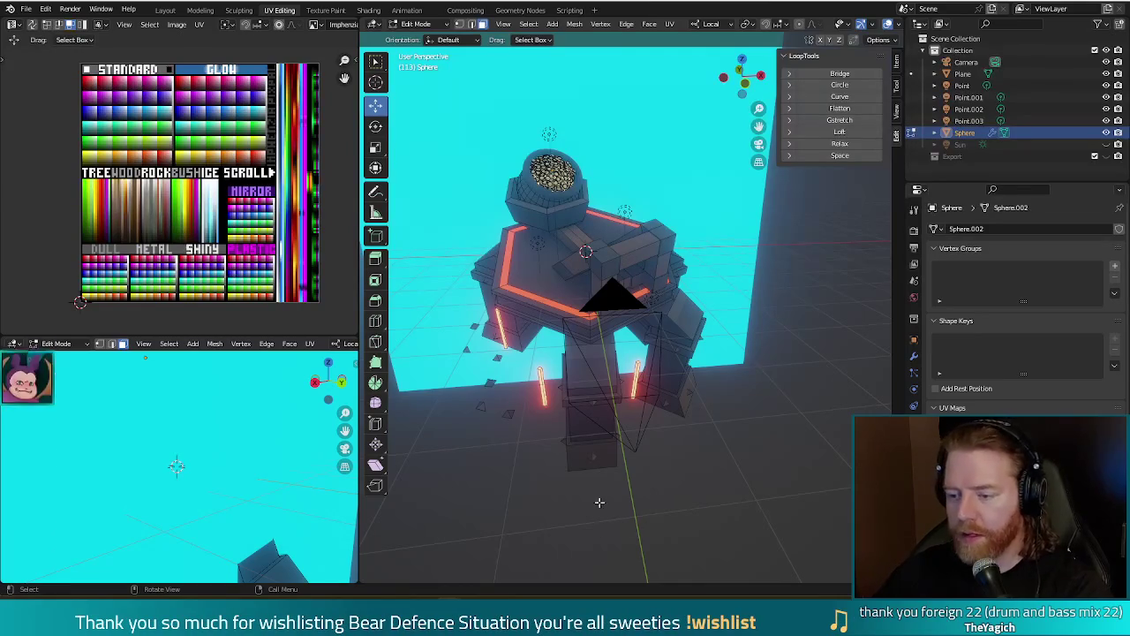
Box-select the remaining lower leg geometry and delete it.
key(l)
key(l)
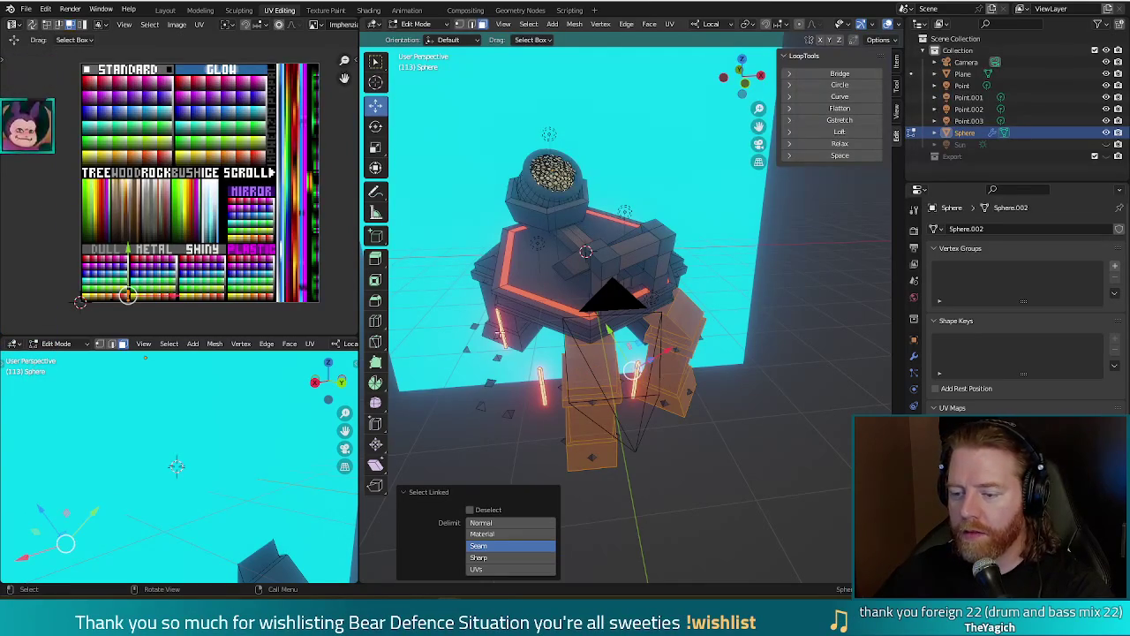
key(l)
key(l)
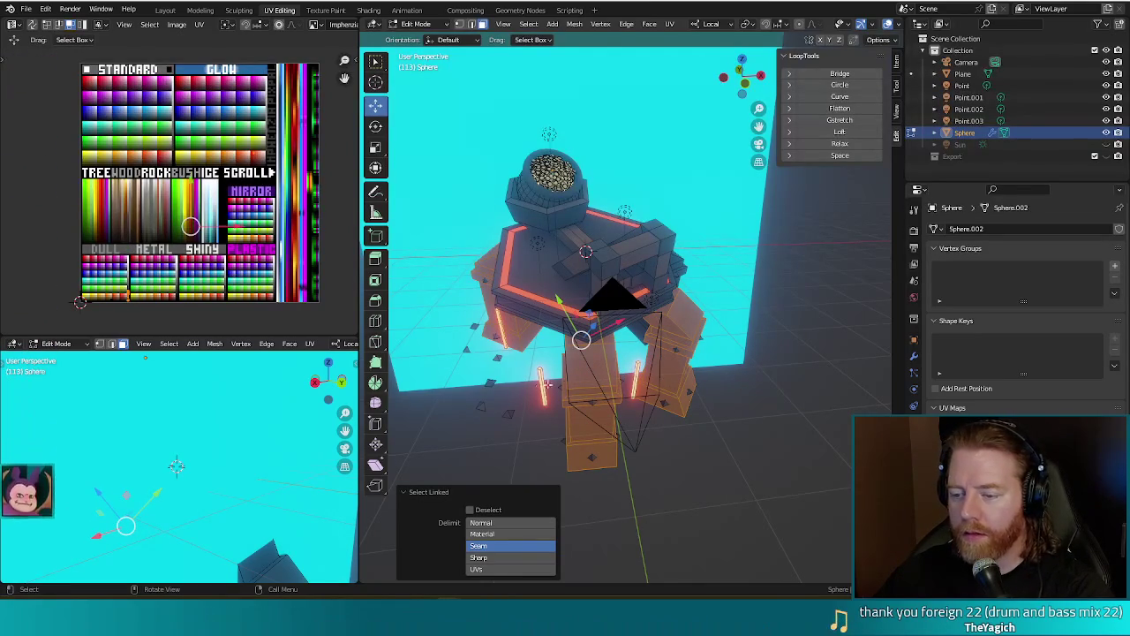
drag(670, 502, 467, 361)
key(x)
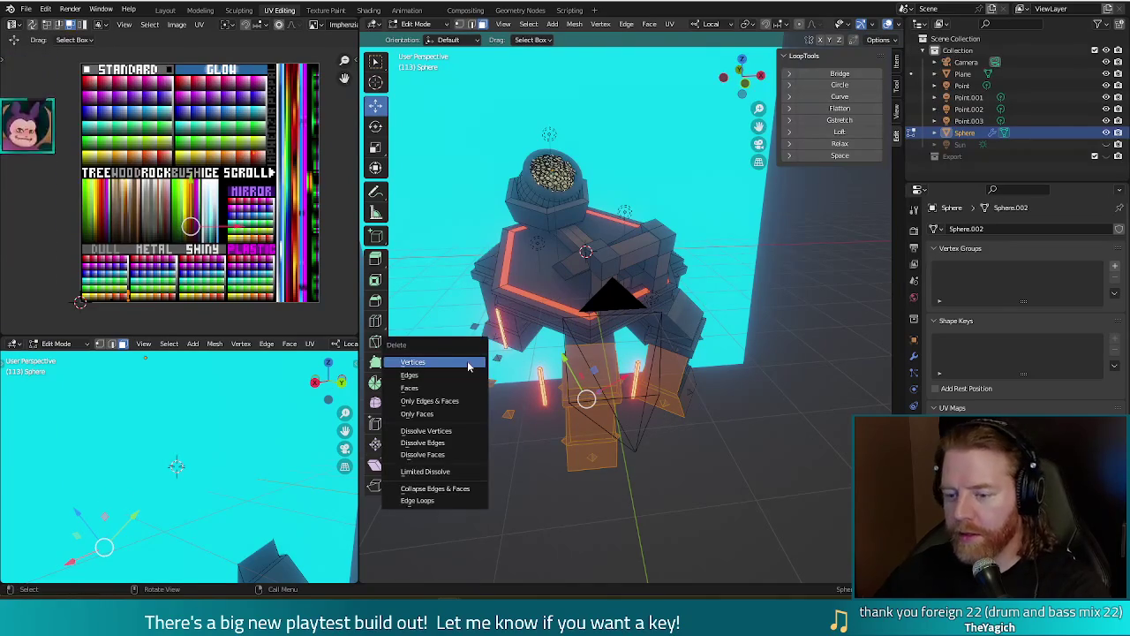
click(468, 365)
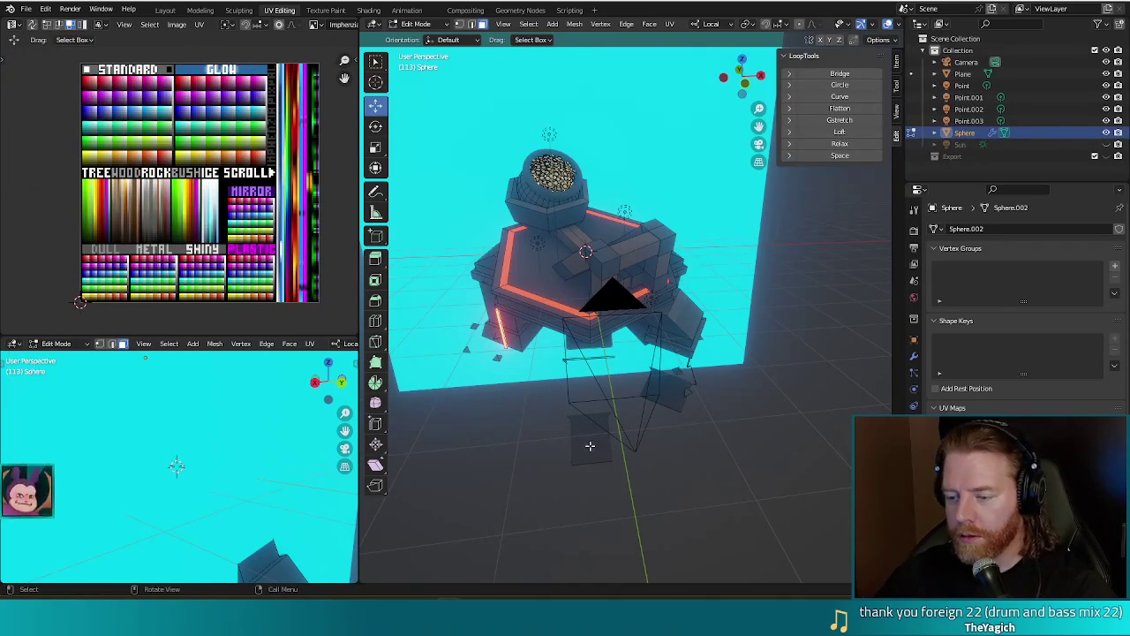
middle_drag(675, 451, 663, 394)
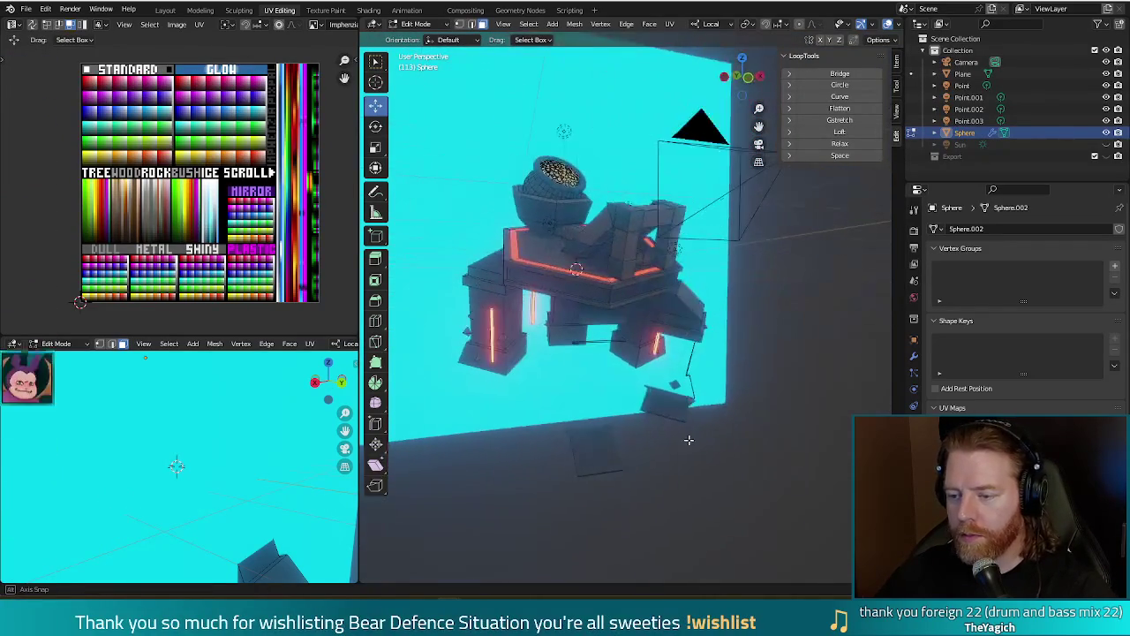
In X-ray, select the stray plane, the small pieces and the leg feet, then box-select the legs.
key(l)
key(l)
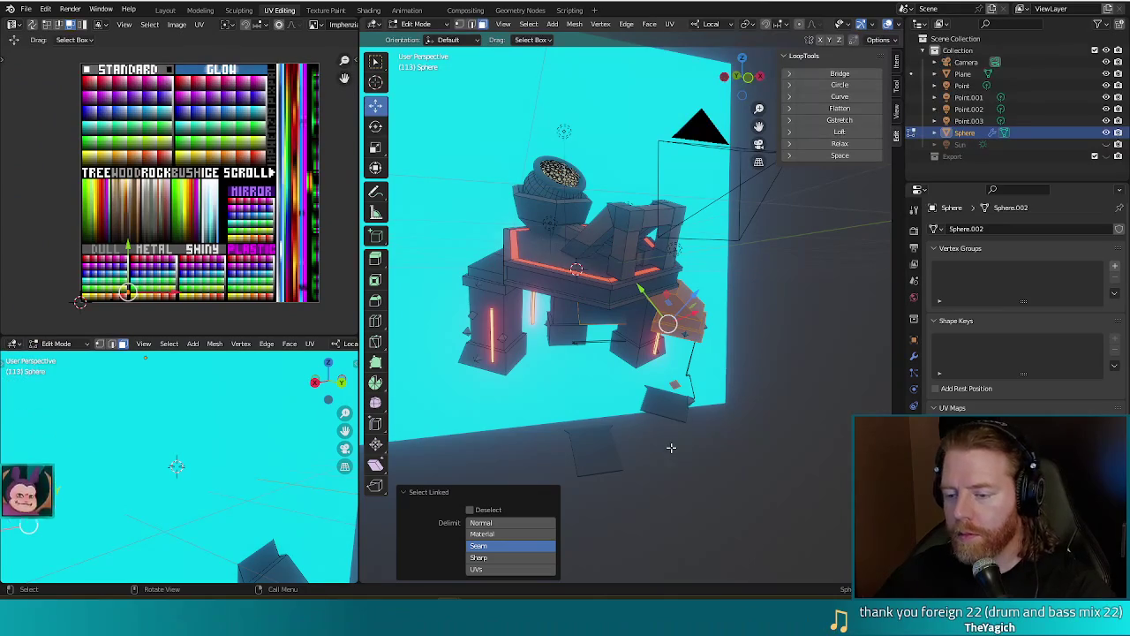
key(alt+z)
key(c)
drag(671, 448, 651, 388)
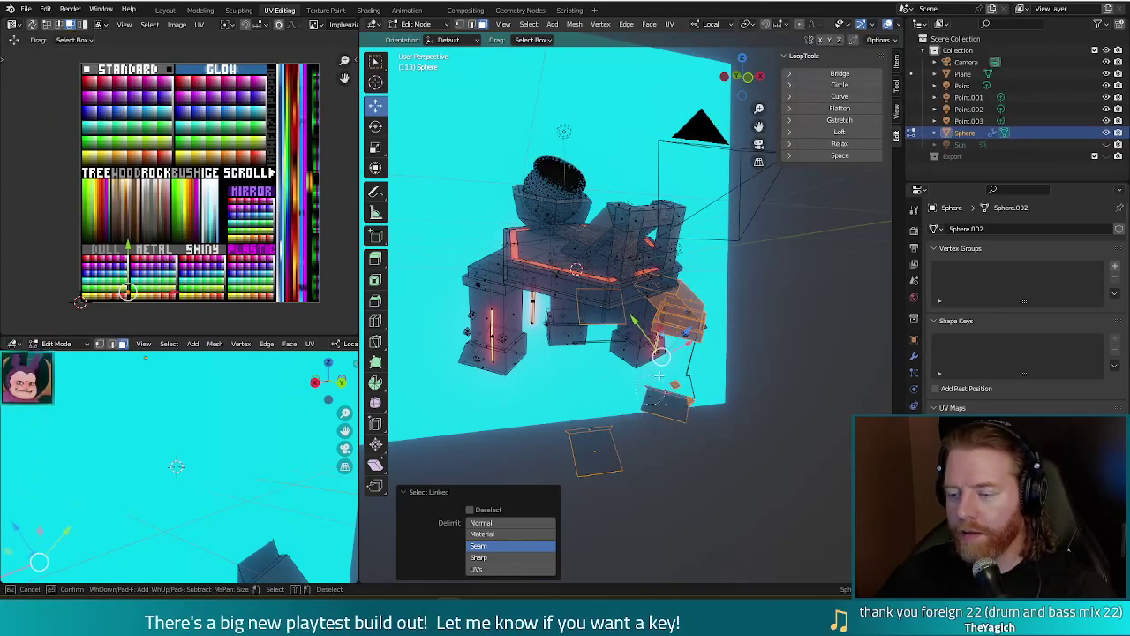
middle_drag(645, 378, 474, 364)
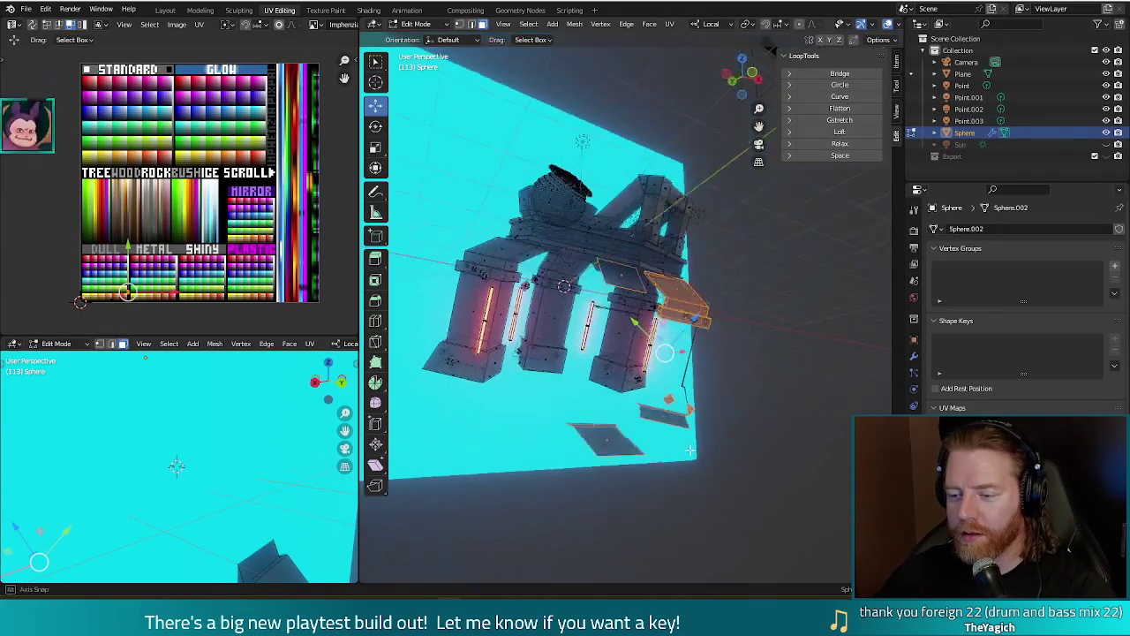
drag(590, 356, 583, 359)
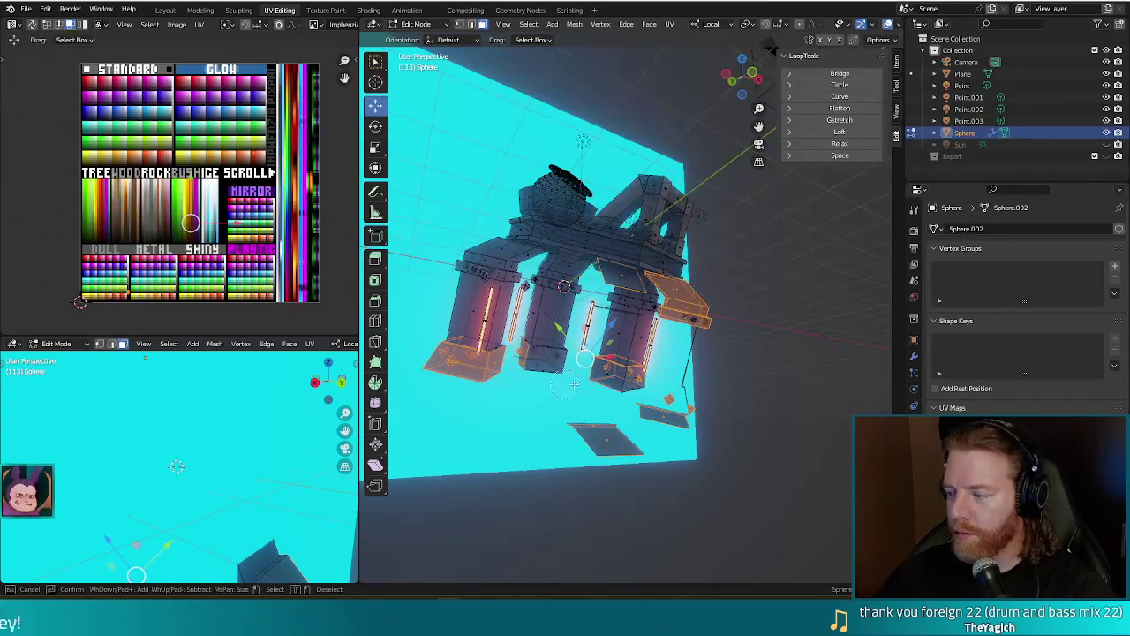
drag(697, 500, 406, 289)
Add the upper legs, the braces and the stray geometry below the model to the selection.
key(c)
drag(517, 265, 617, 287)
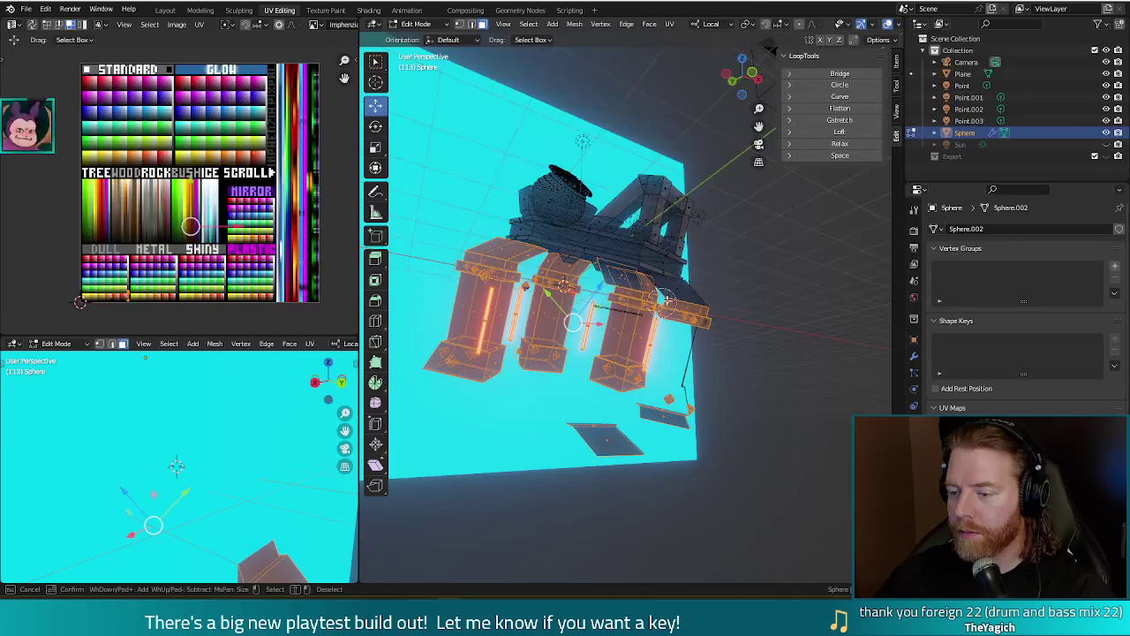
mouse_move(664, 302)
middle_down()
mouse_move(711, 360)
mouse_move(660, 393)
mouse_move(676, 382)
mouse_move(671, 395)
middle_up()
right_click(676, 382)
key(Escape)
mouse_move(523, 331)
mouse_down()
mouse_move(767, 382)
mouse_move(797, 404)
mouse_up()
Delete the selected legs and stray pieces as vertices.
key(x)
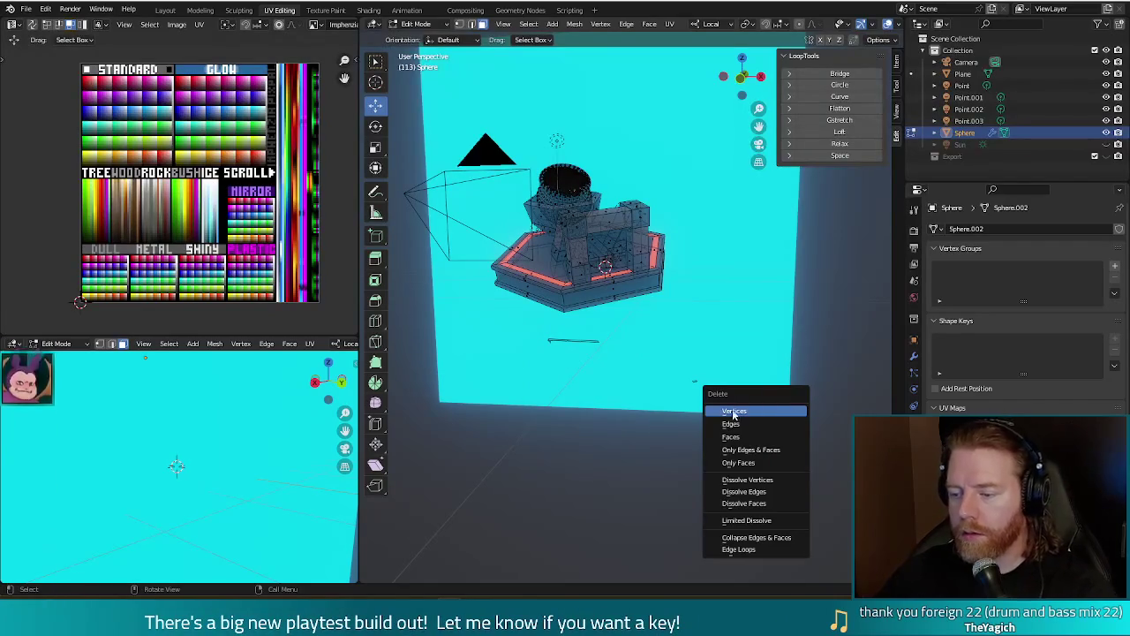
click(734, 411)
key(x)
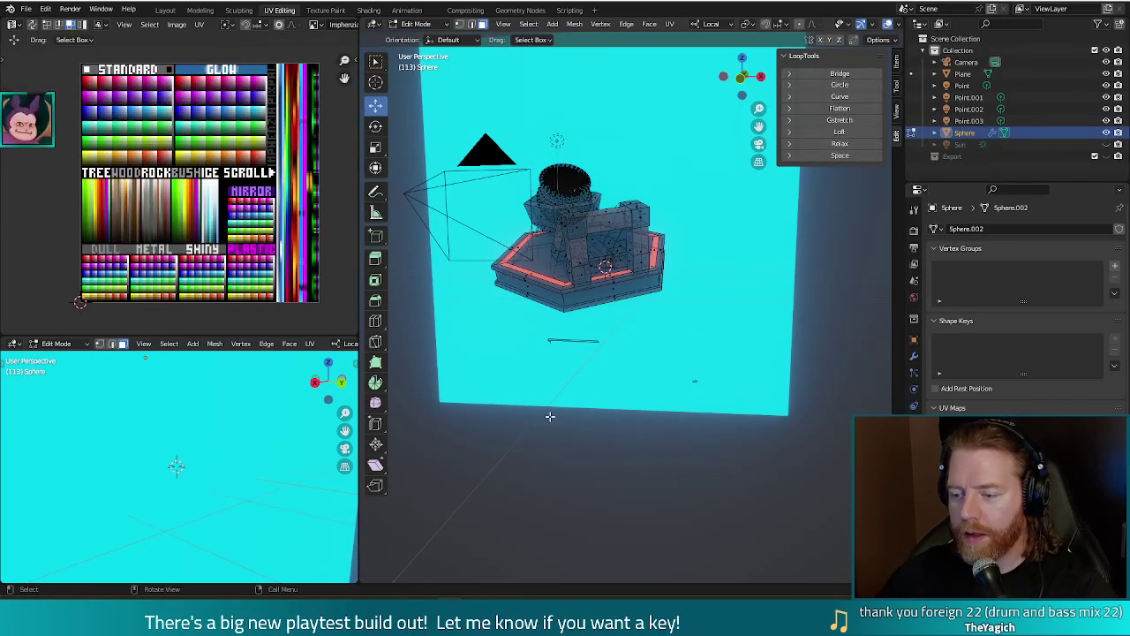
key(2)
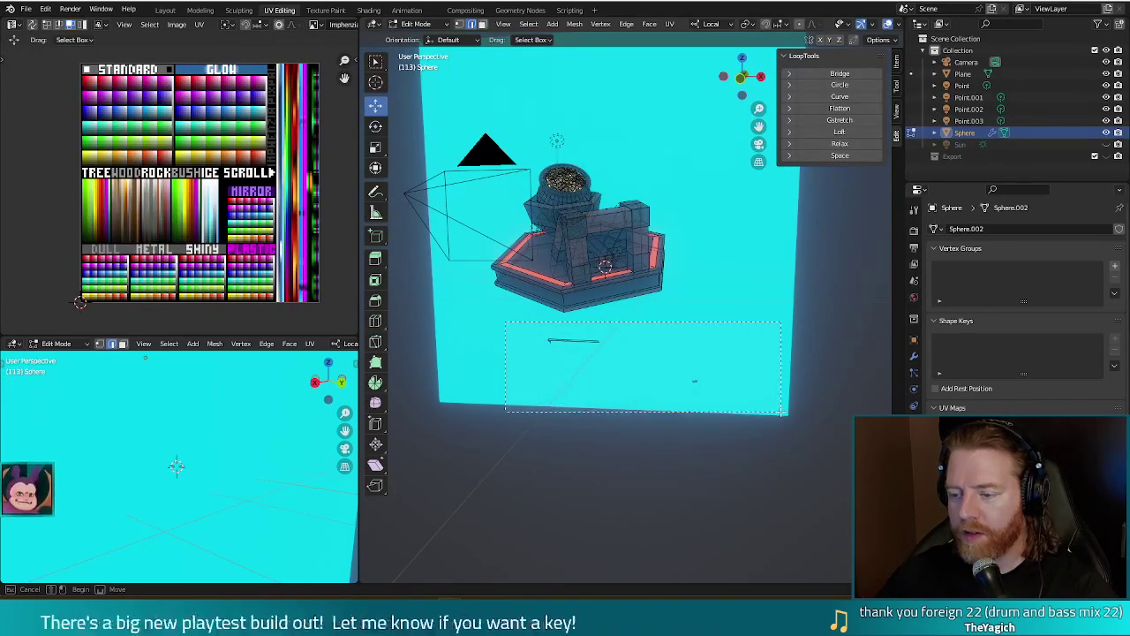
Delete the leftover stray edge and render a quick check of the result.
key(x)
click(781, 413)
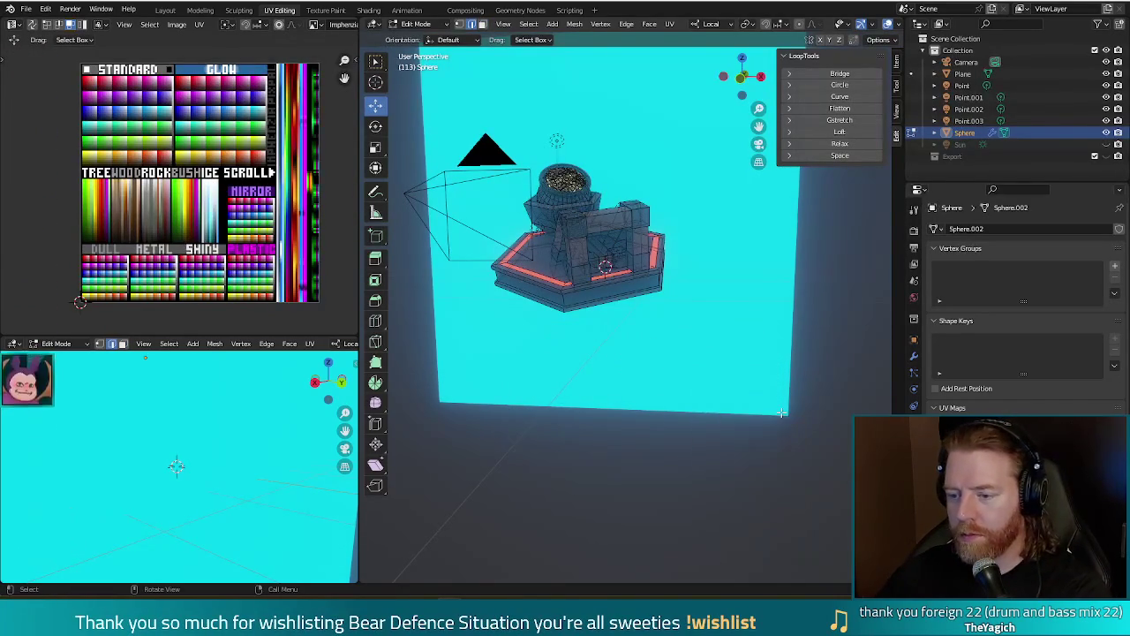
mouse_move(615, 446)
middle_down()
mouse_move(551, 412)
mouse_move(543, 466)
middle_up()
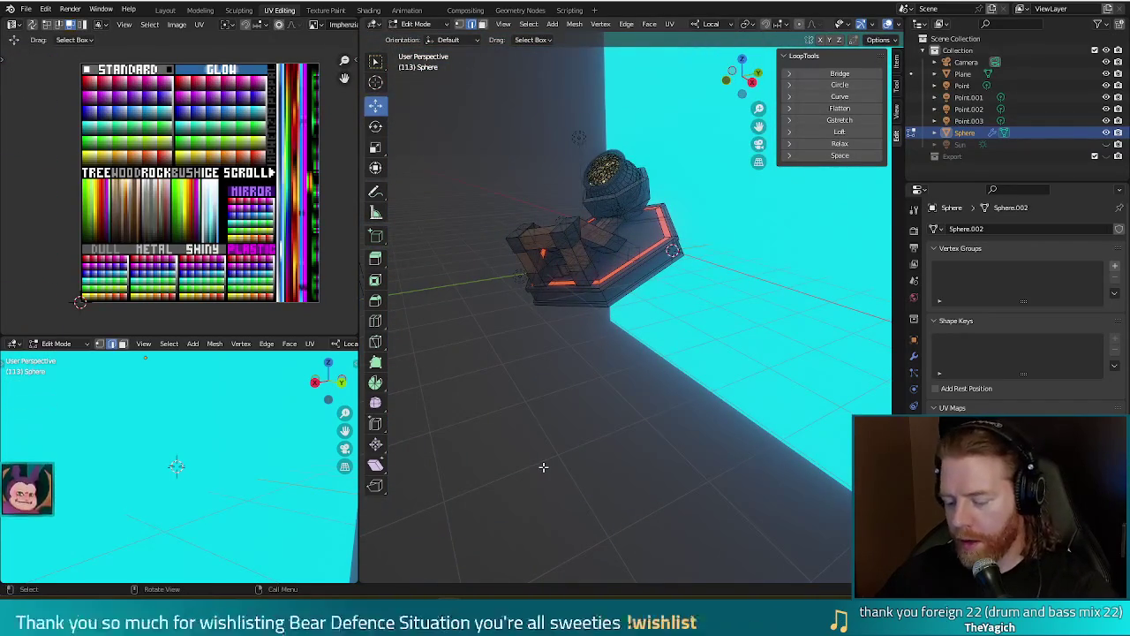
key(F12)
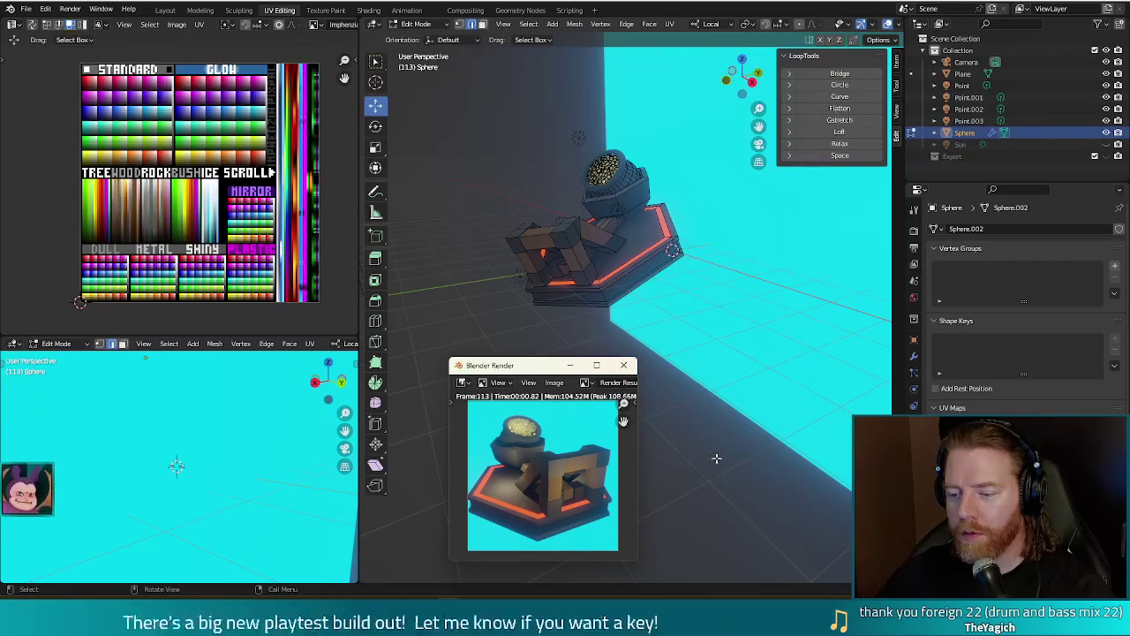
click(623, 365)
Back in Object Mode, render a preview of the legless turret against the cyan backdrop.
key(Tab)
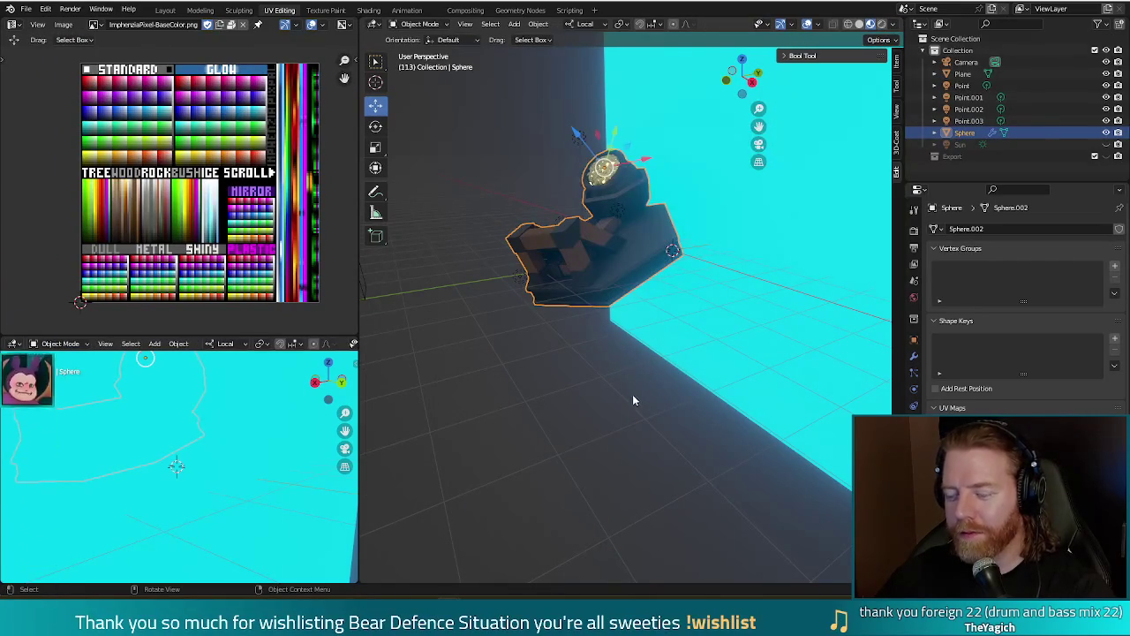
key(F12)
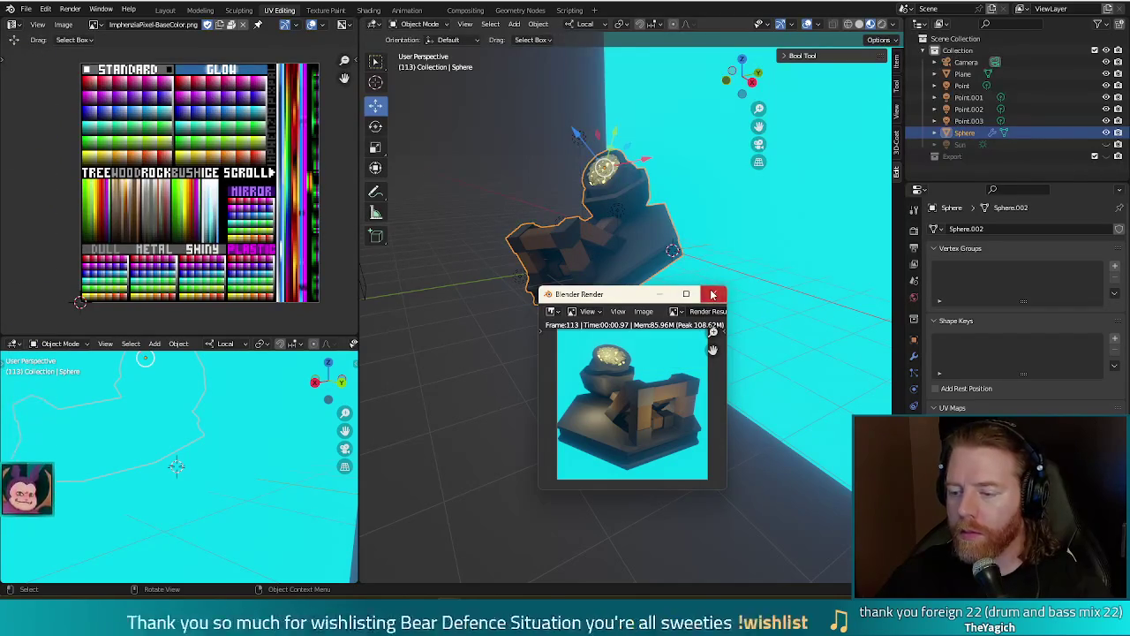
click(715, 293)
mouse_move(710, 293)
middle_down()
mouse_move(806, 320)
mouse_move(778, 354)
middle_up()
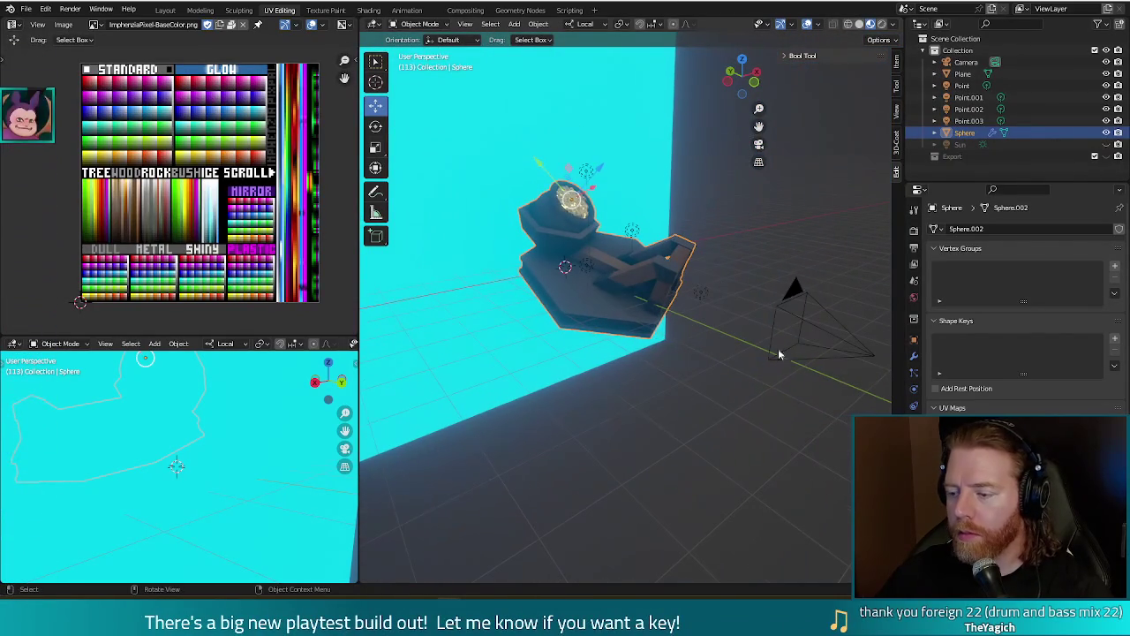
Select the camera, move it along Z, and tilt it toward the turret in Right view.
click(826, 342)
scroll(844, 392, down, 5)
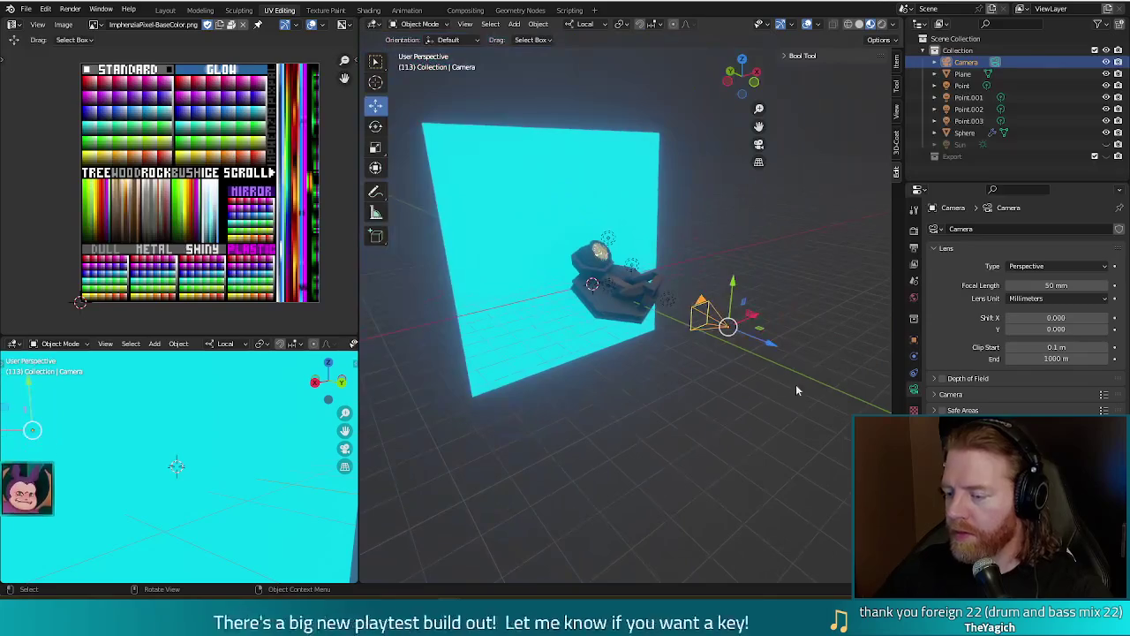
key(g)
key(z)
click(777, 300)
middle_drag(777, 300, 805, 334)
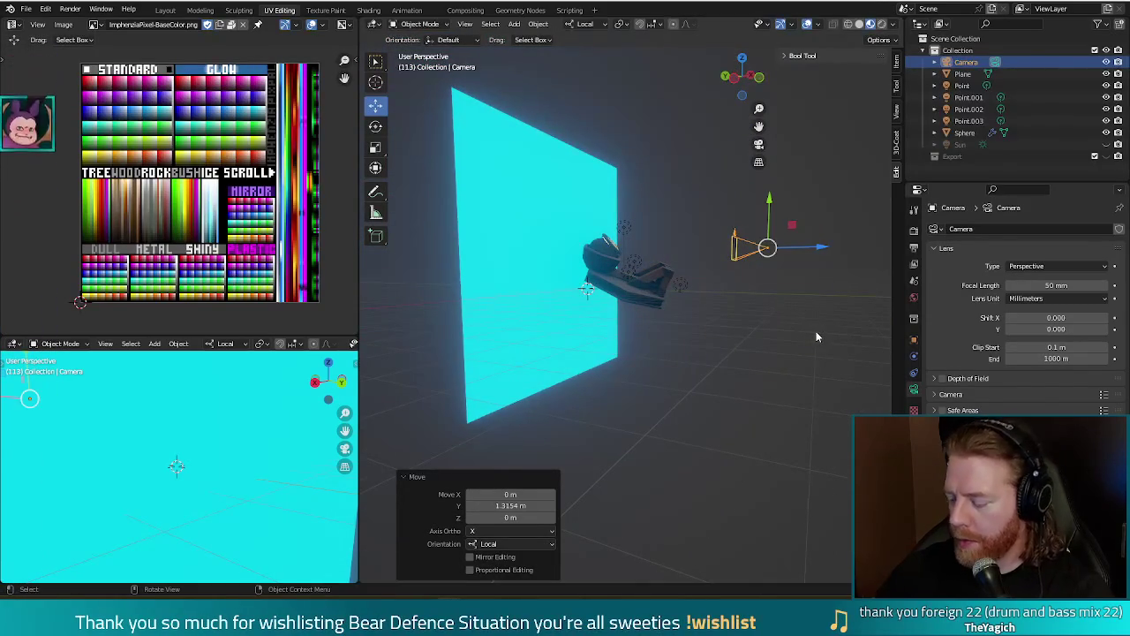
key(KP_3)
key(r)
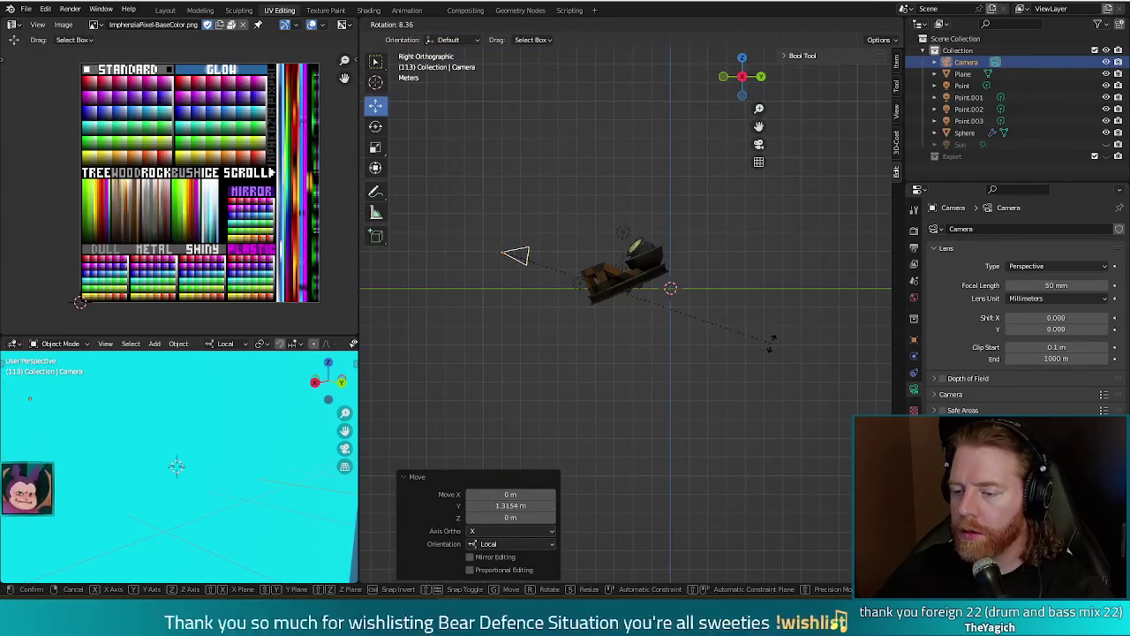
click(789, 350)
Slide the camera 0.65784 m along its local Y and render to check the closer framing.
key(g)
key(y)
key(y)
click(508, 196)
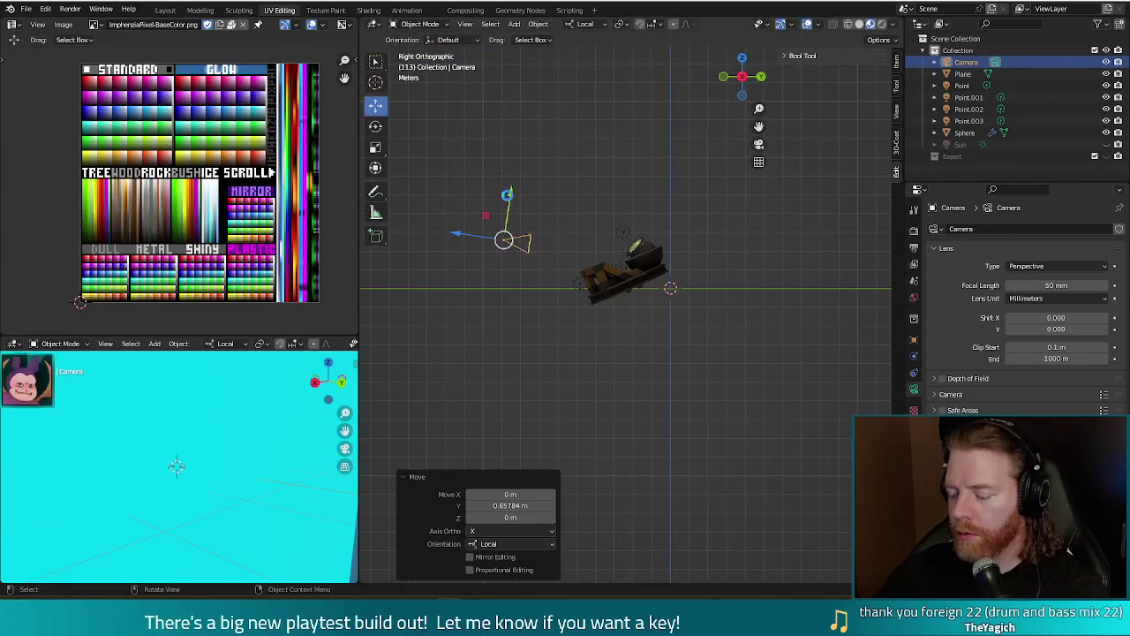
key(F12)
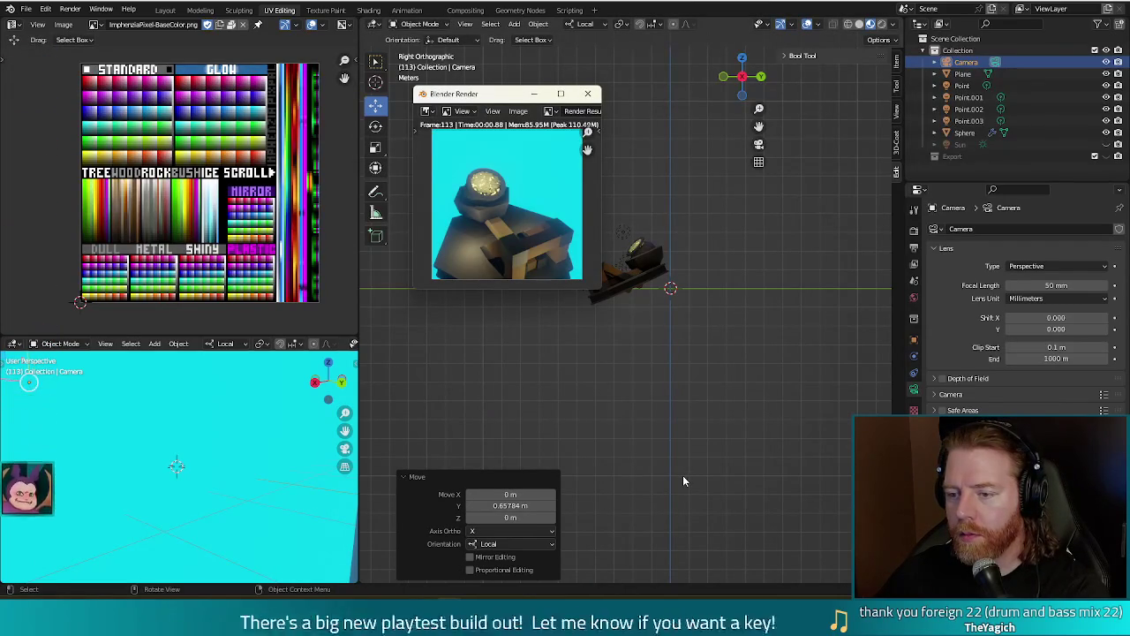
click(587, 93)
mouse_move(587, 97)
middle_down()
mouse_move(685, 376)
mouse_move(637, 295)
middle_up()
click(642, 300)
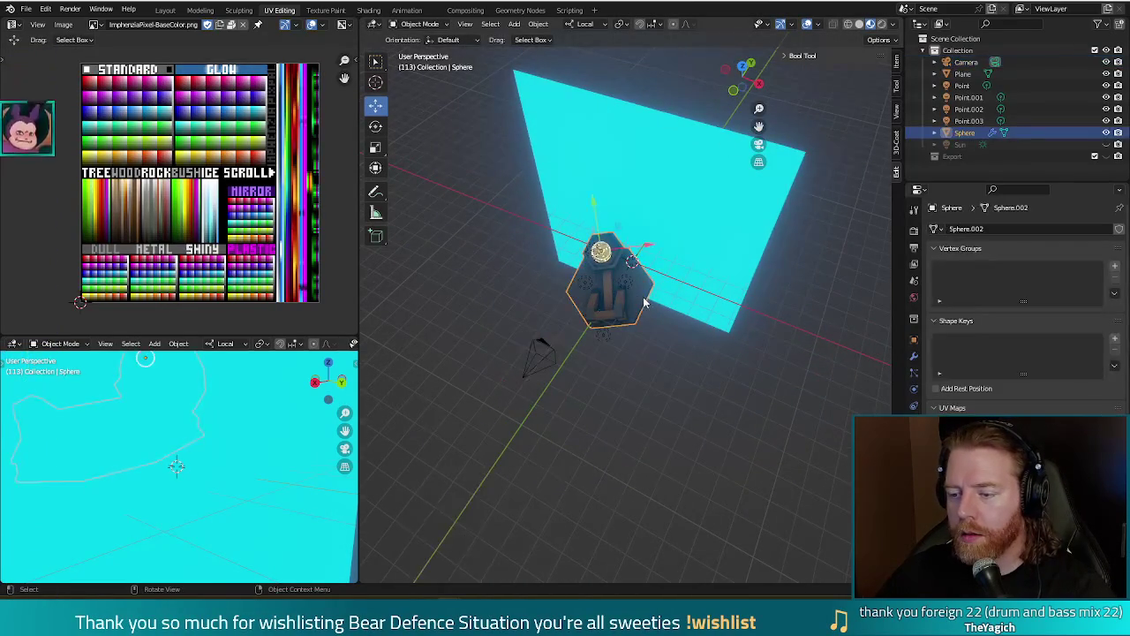
In Edit Mode, select the edge ring on the base top and dissolve the faces inside it.
scroll(642, 297, up, 5)
key(Tab)
click(681, 237)
alt+click(675, 238)
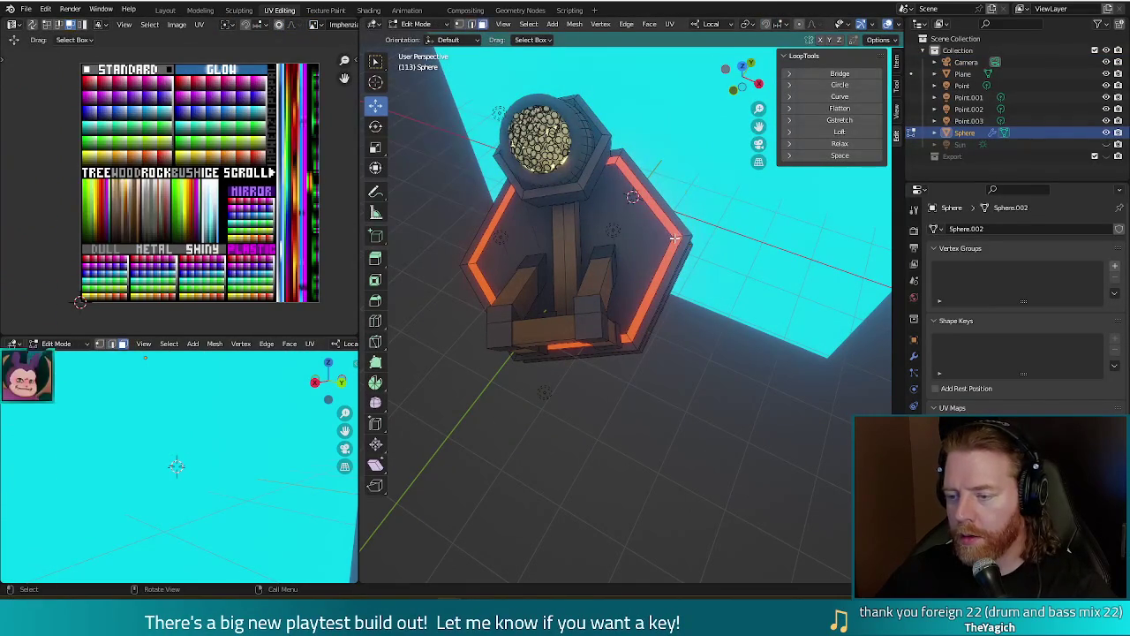
key(x)
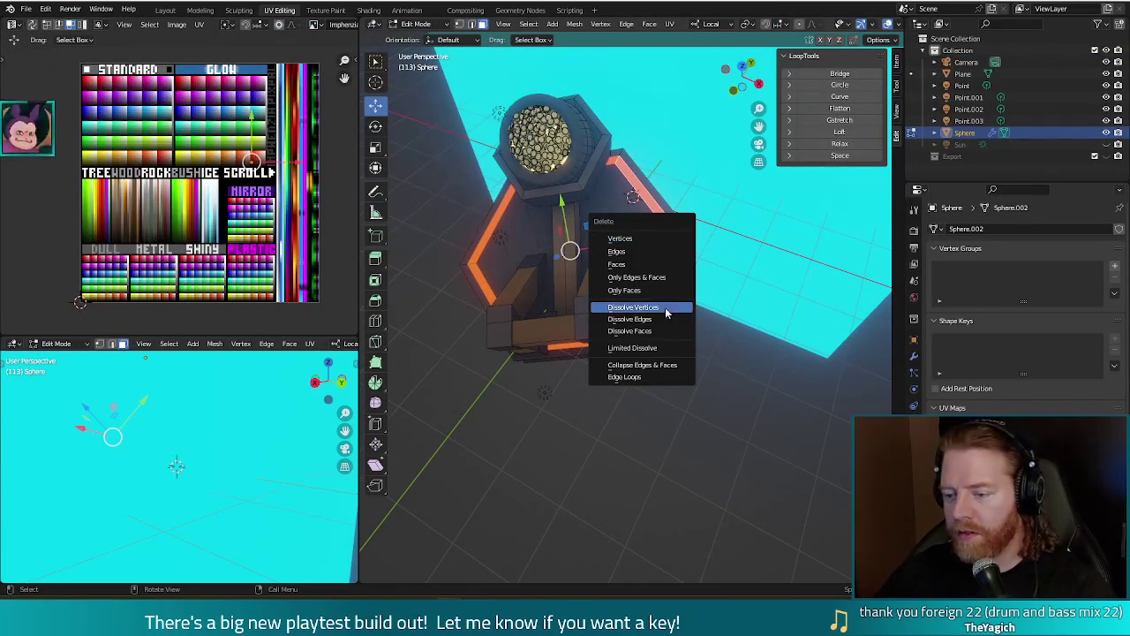
click(641, 330)
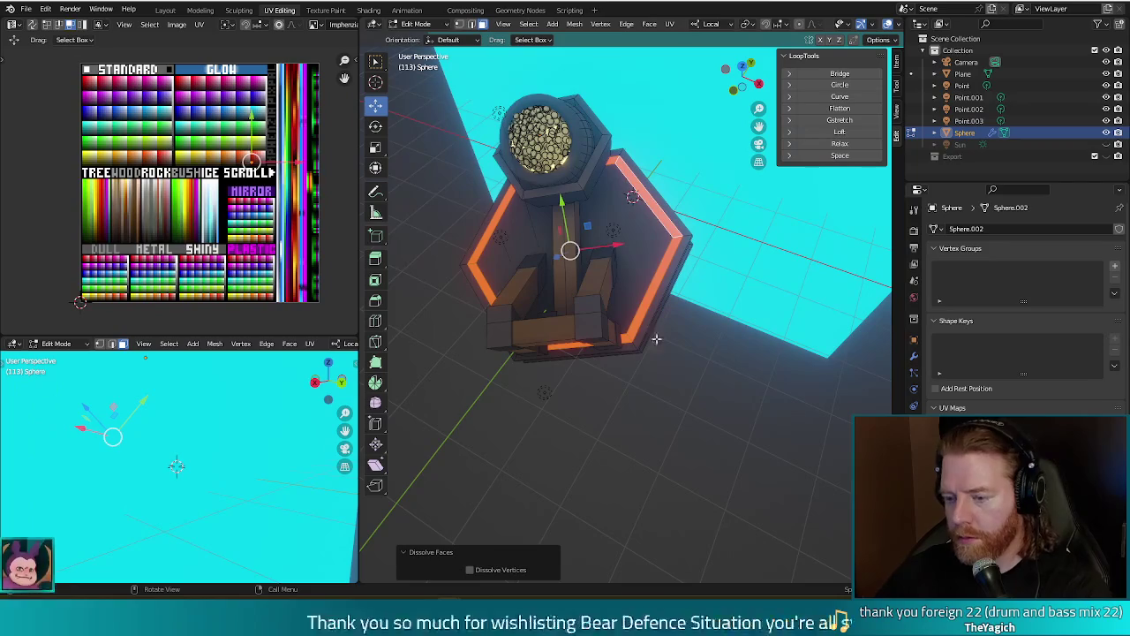
Dissolve the leftover inner edge loop, then select the large hexagonal top face and its UVs.
click(679, 386)
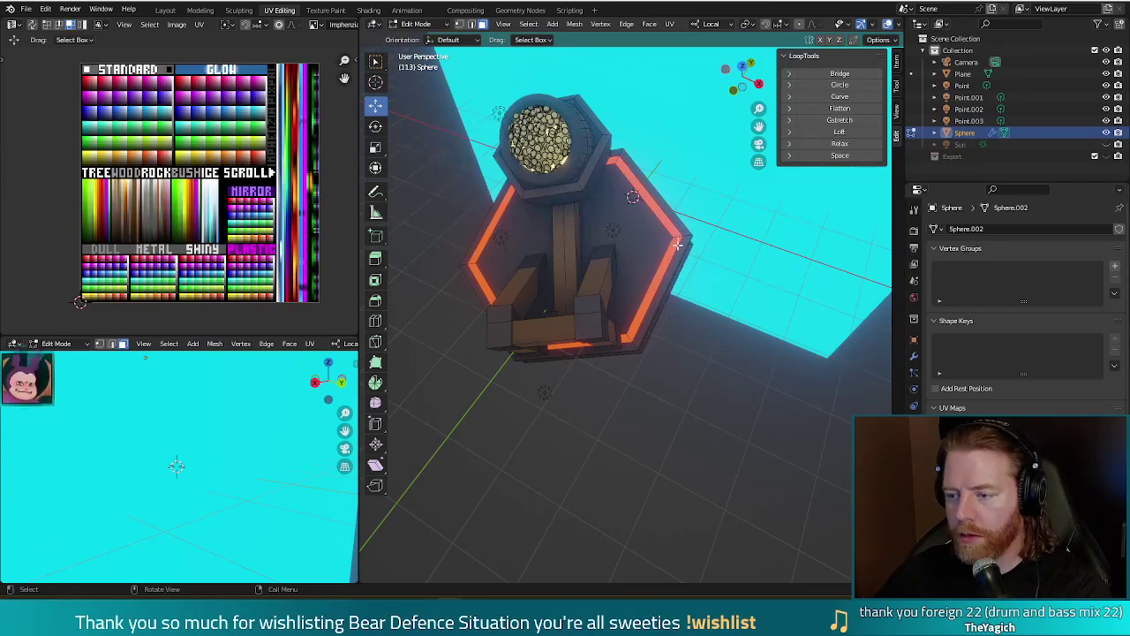
key(x)
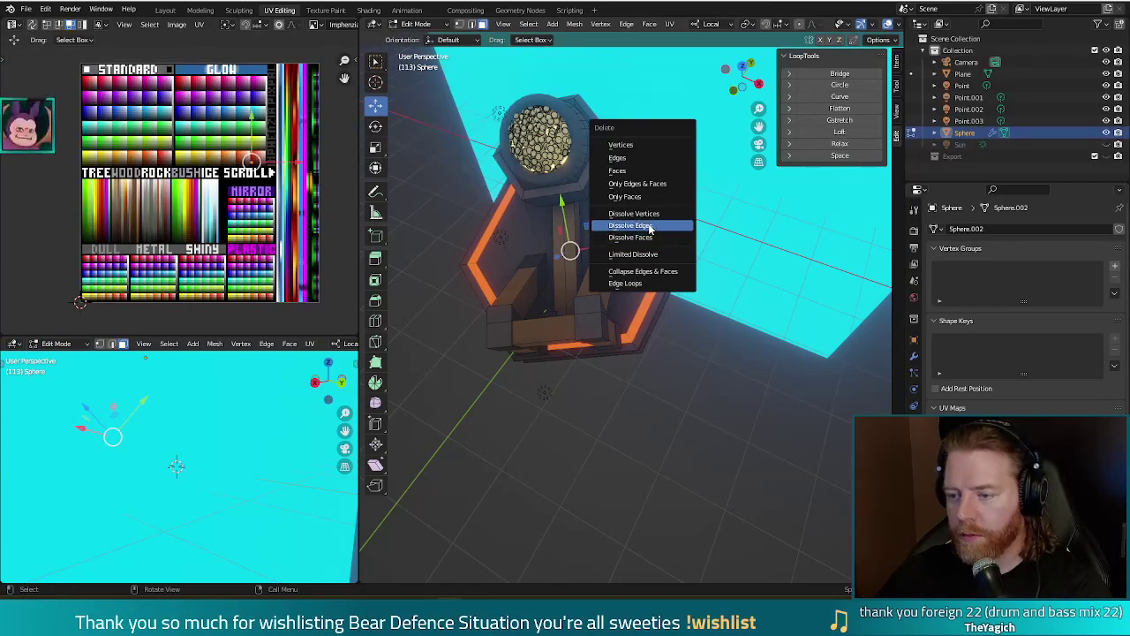
click(649, 224)
click(725, 342)
click(618, 282)
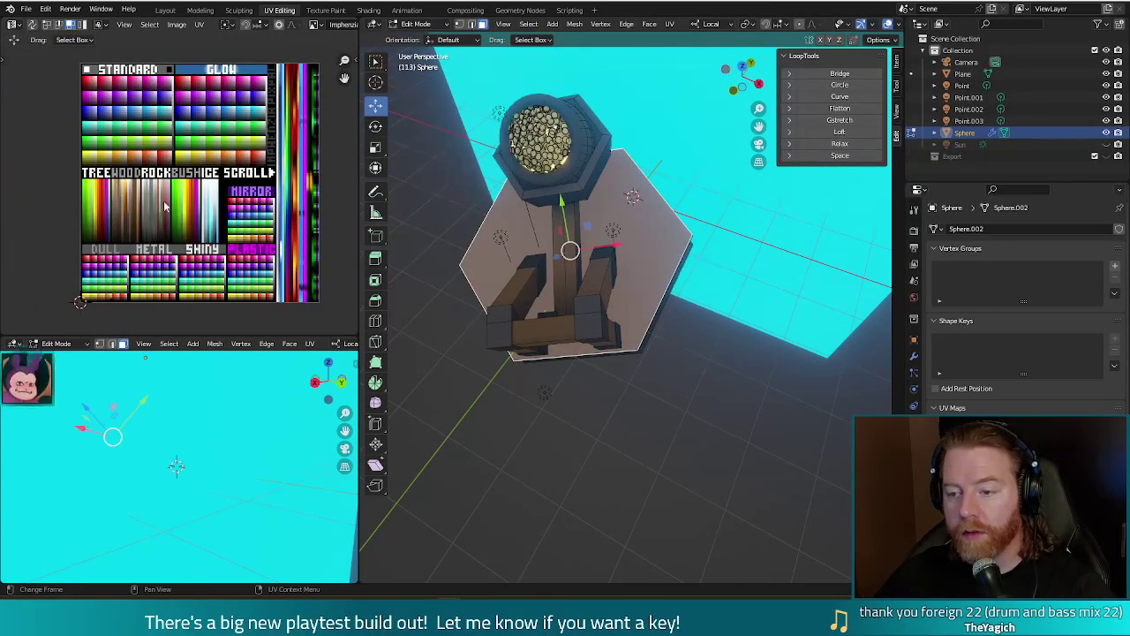
drag(299, 309, 304, 328)
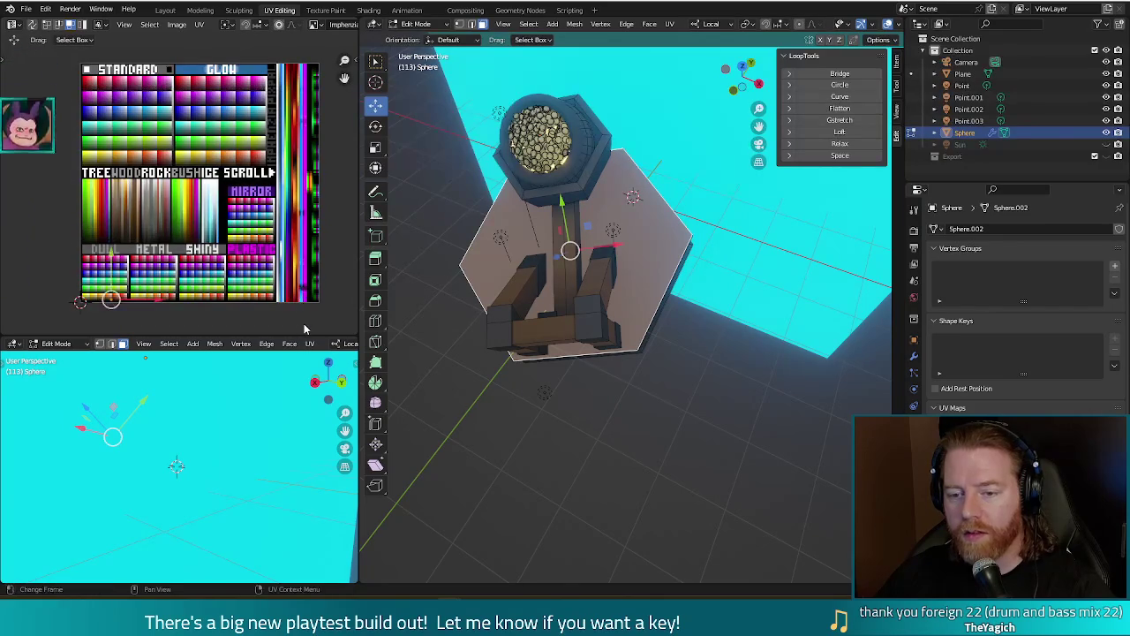
Move the top face's UVs onto a green swatch, preview the render, and undo it.
key(g)
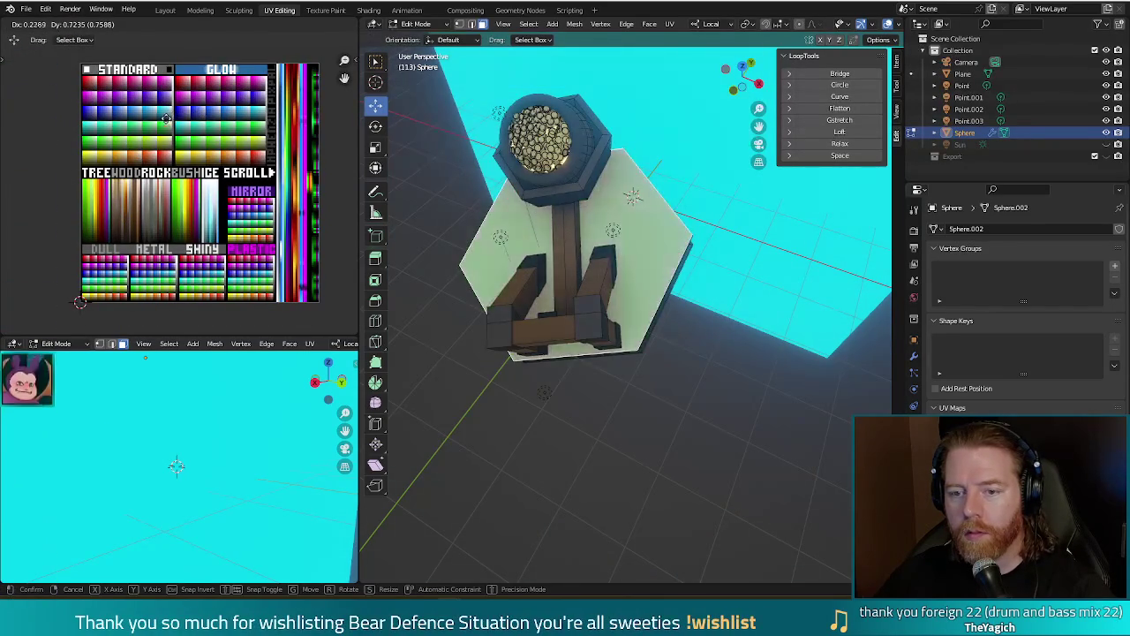
click(87, 134)
key(F12)
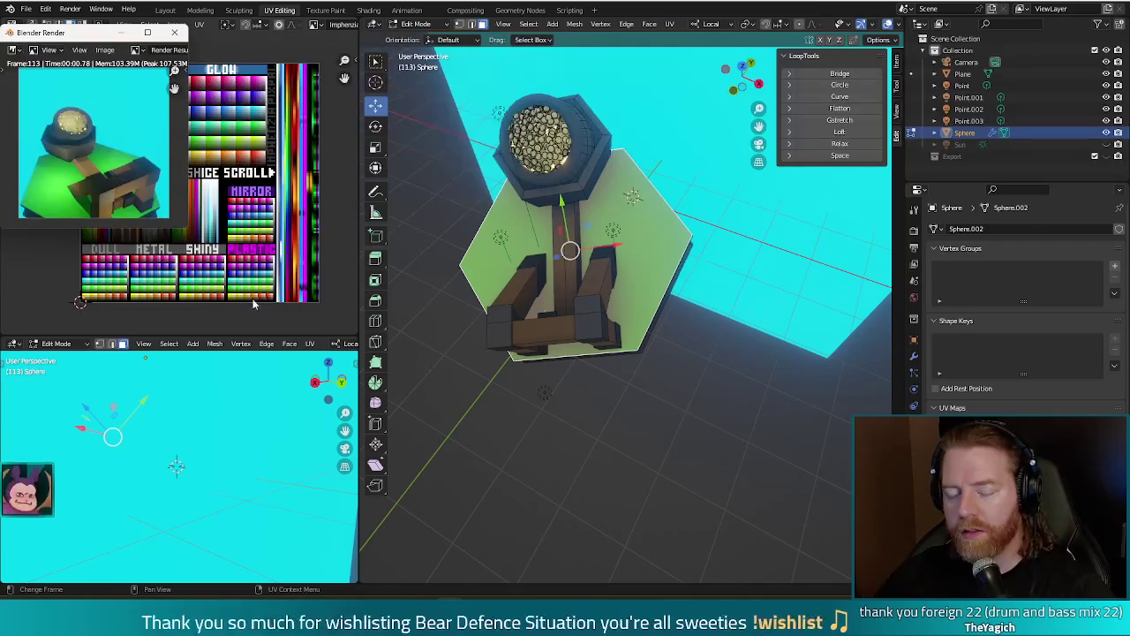
key(Escape)
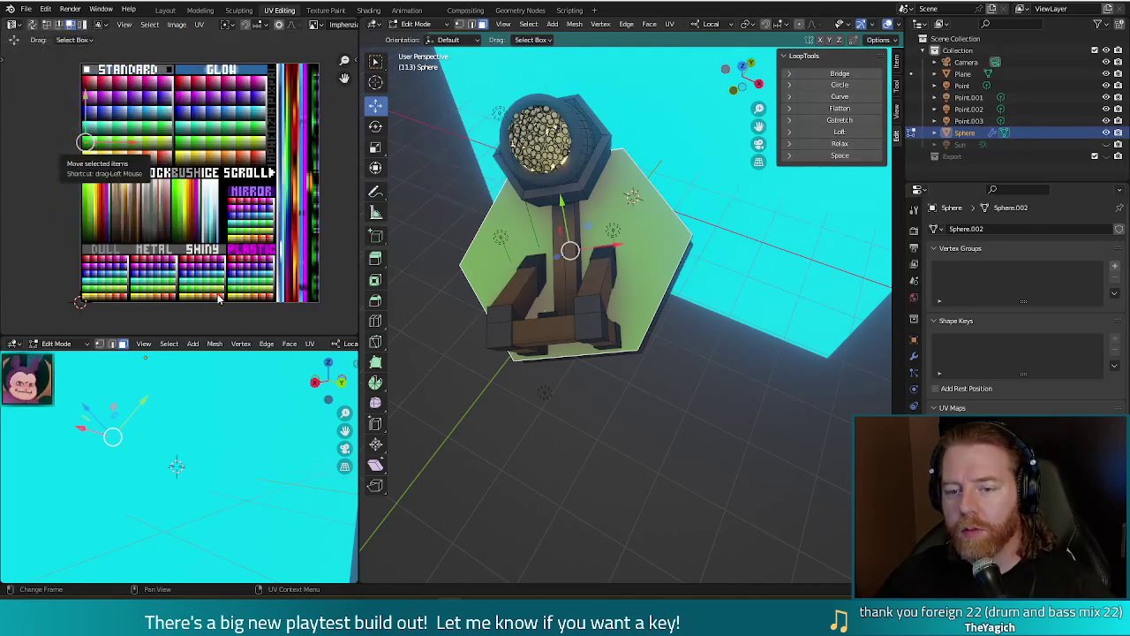
key(ctrl+z)
Move the face's UVs onto a white swatch in the DULL palette section and render.
scroll(102, 252, up, 3)
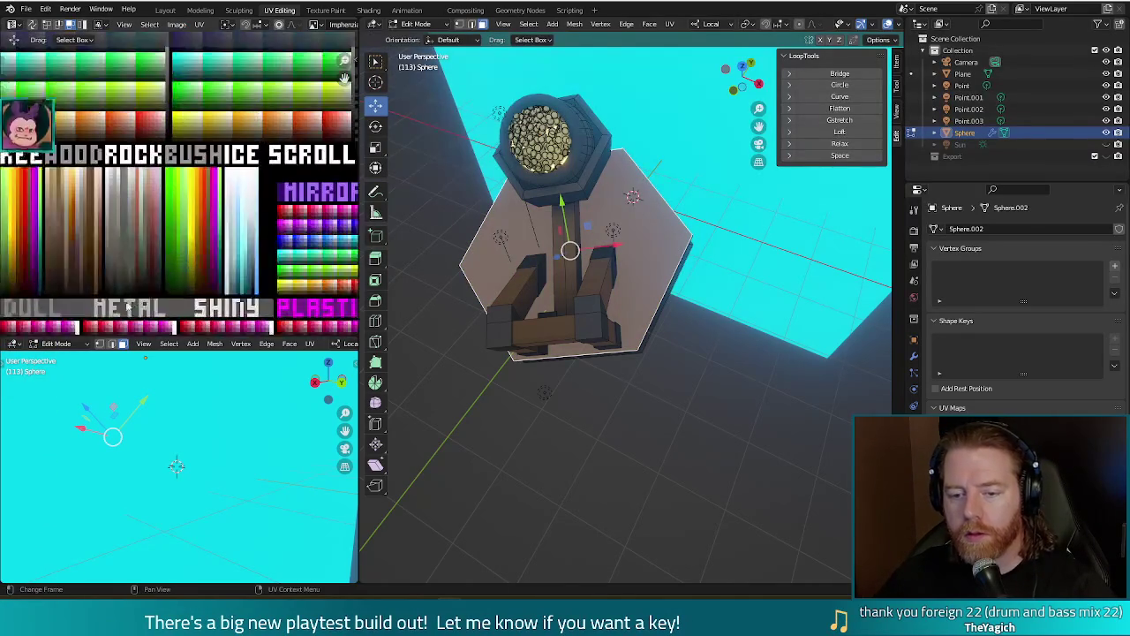
middle_drag(102, 251, 177, 202)
scroll(176, 201, up, 2)
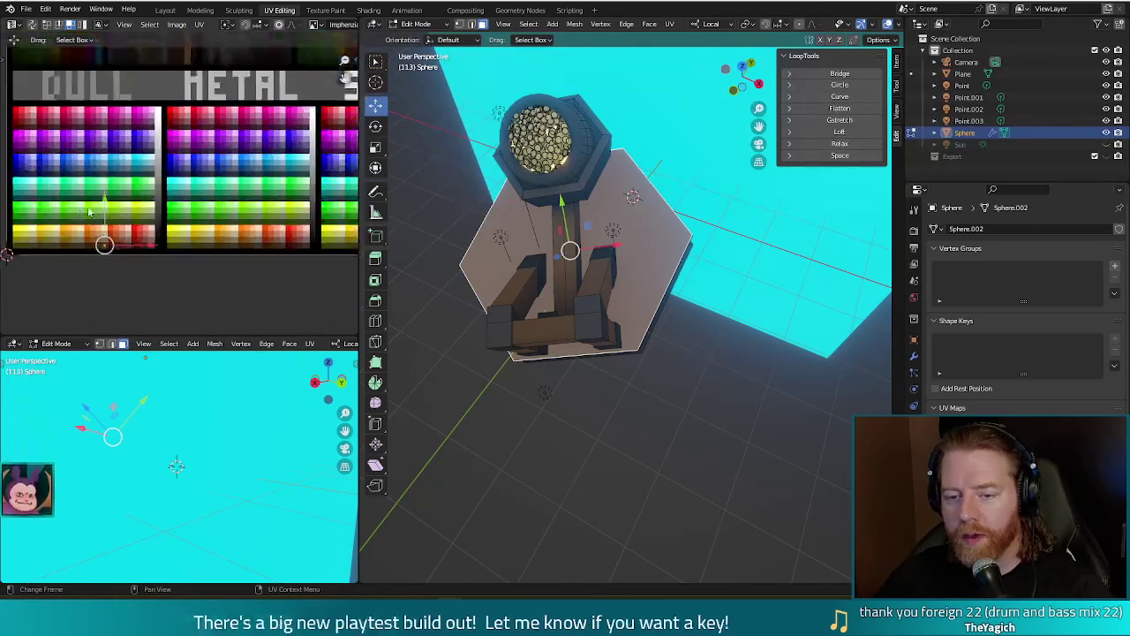
key(g)
click(105, 191)
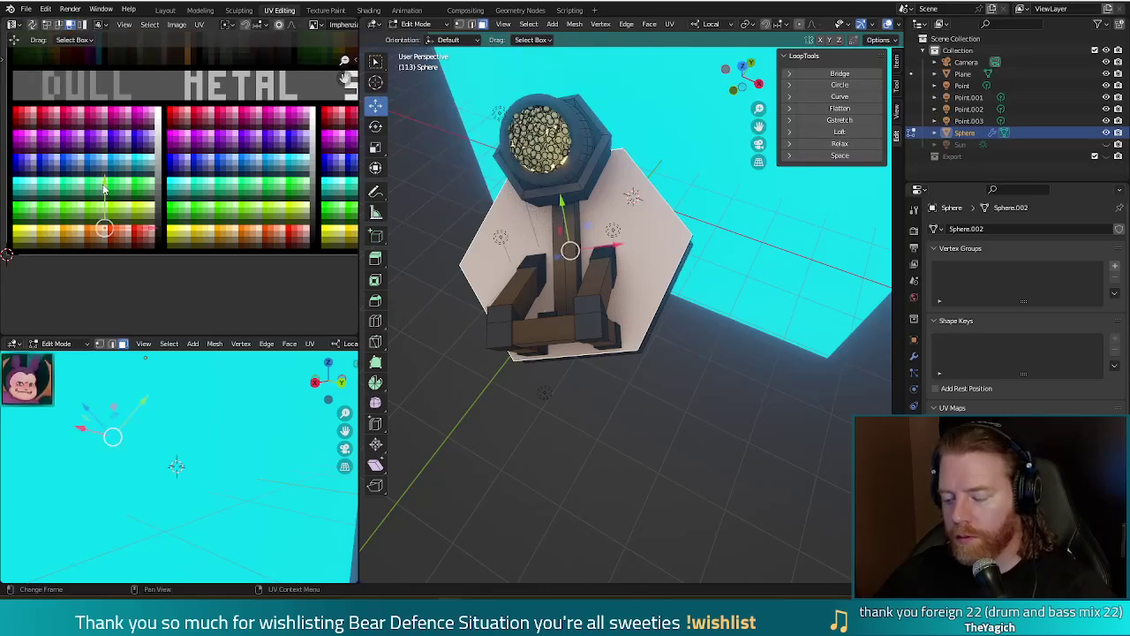
key(F12)
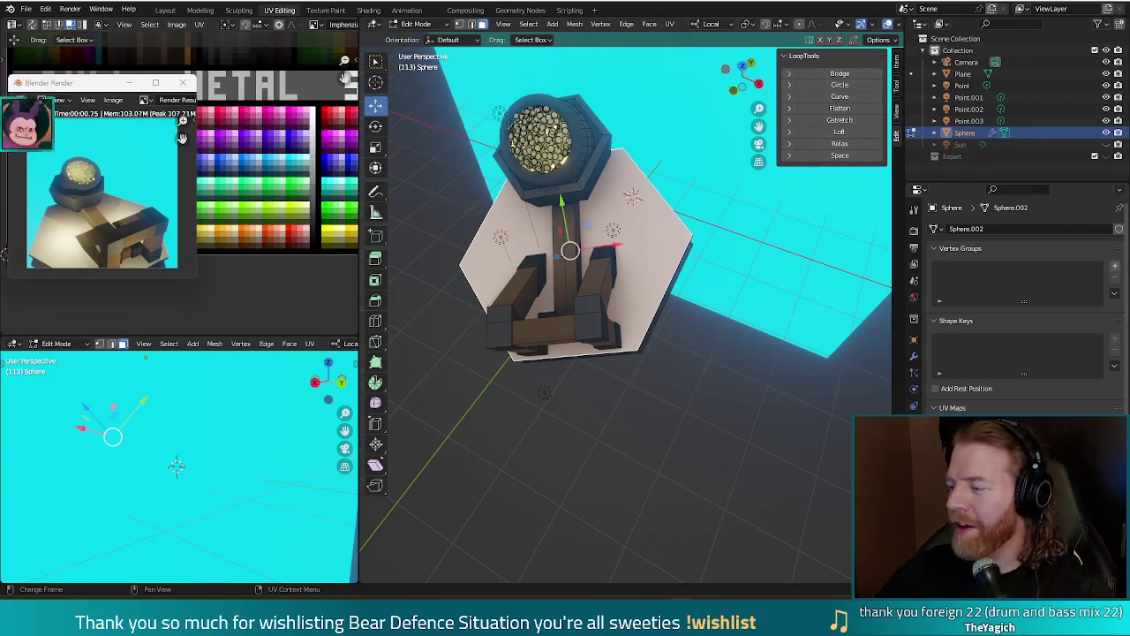
Inspect the finished render of the turret on its pale hexagonal base, then close it.
key(Escape)
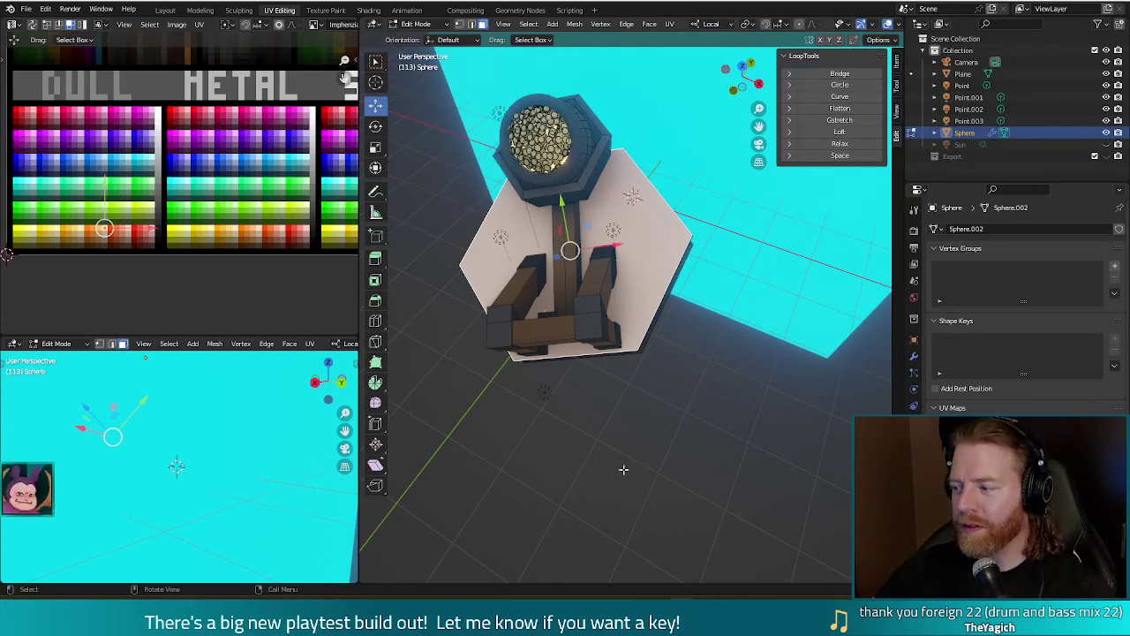
In X-ray view, select the linked bowl and the full coin sphere with L.
mouse_move(615, 481)
middle_down()
mouse_move(570, 469)
mouse_move(638, 449)
mouse_move(647, 429)
middle_up()
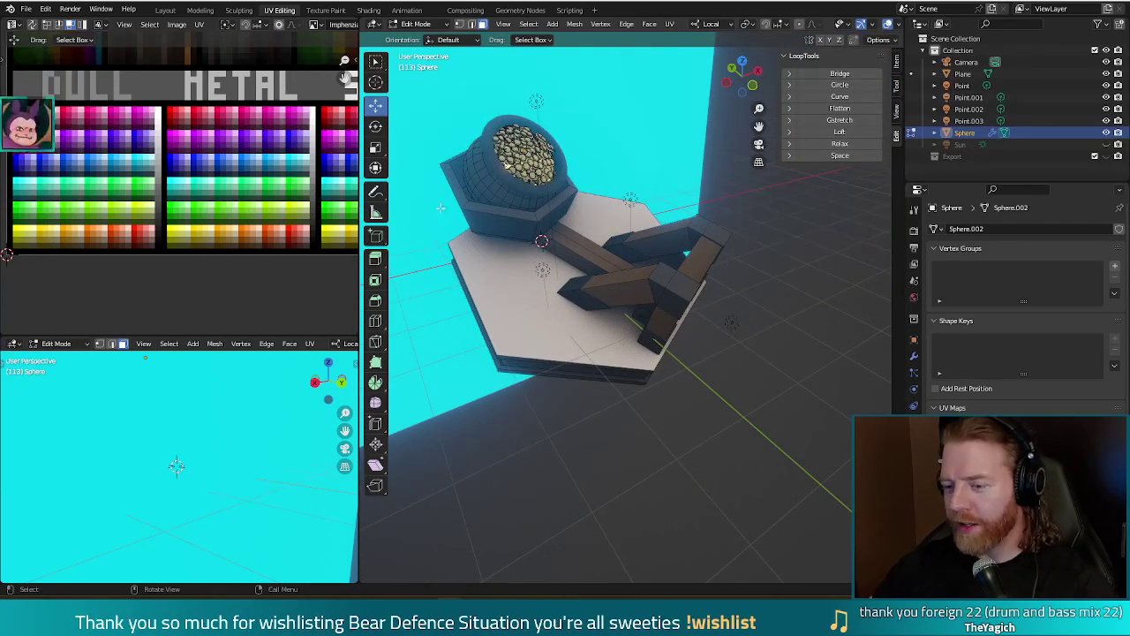
middle_drag(524, 262, 656, 429)
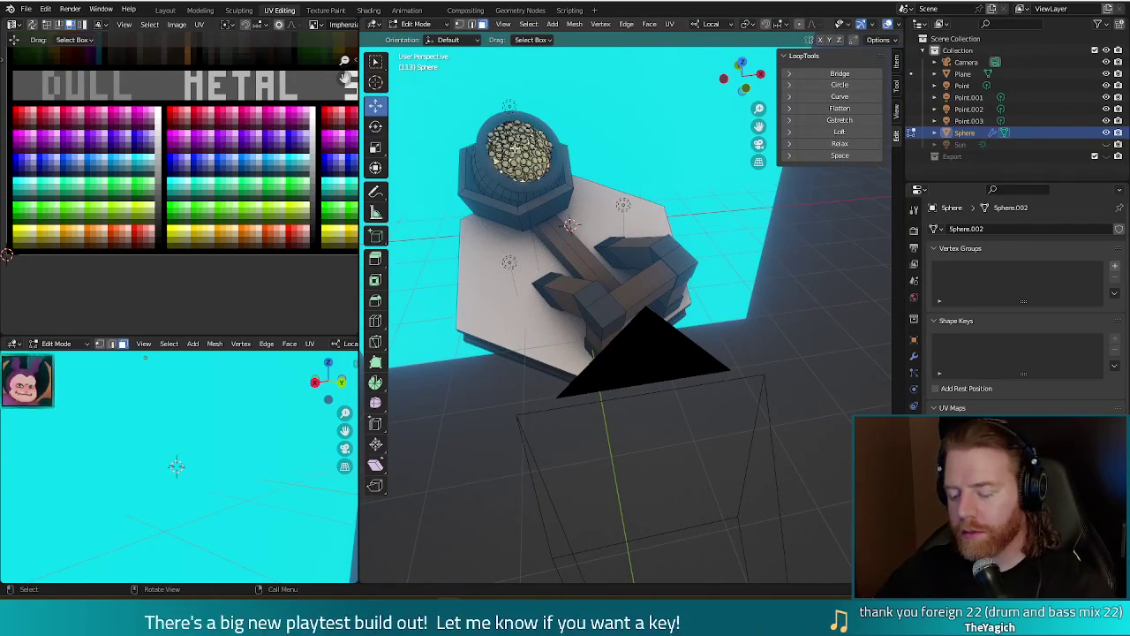
key(l)
mouse_move(665, 120)
middle_down()
mouse_move(699, 144)
mouse_move(592, 258)
middle_up()
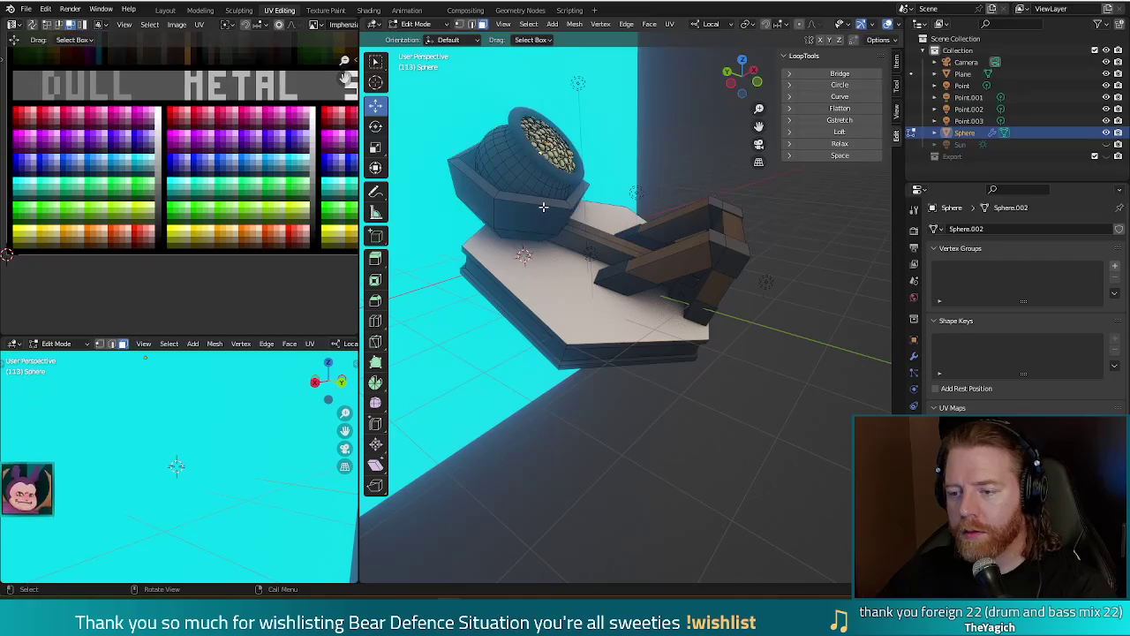
key(alt+z)
mouse_move(543, 206)
middle_down()
mouse_move(605, 151)
mouse_move(524, 209)
middle_up()
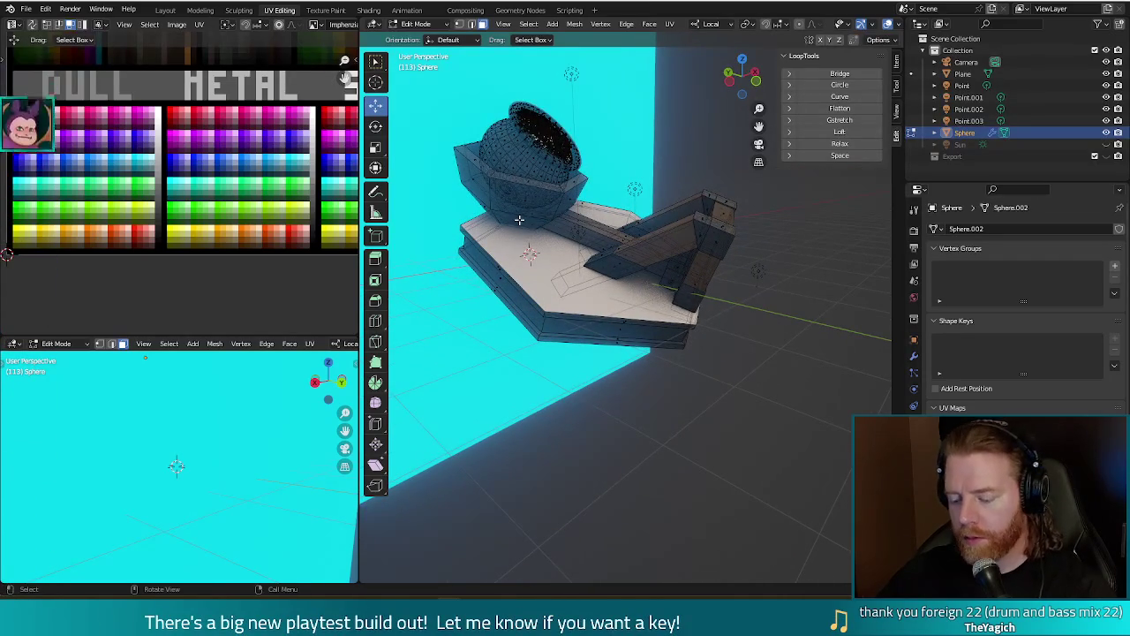
key(l)
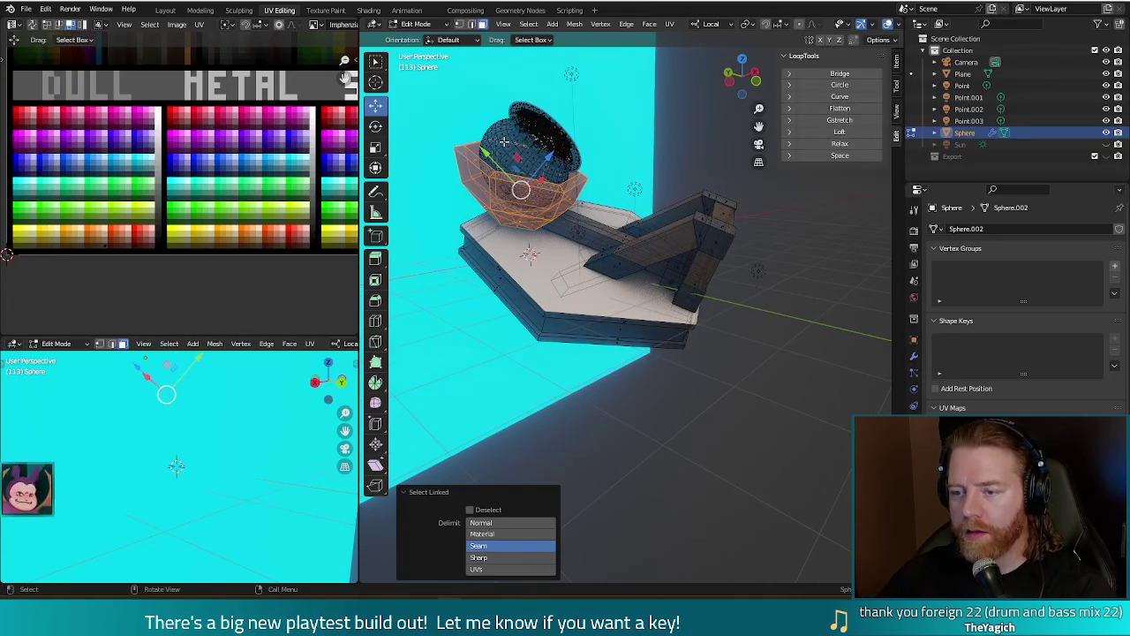
key(l)
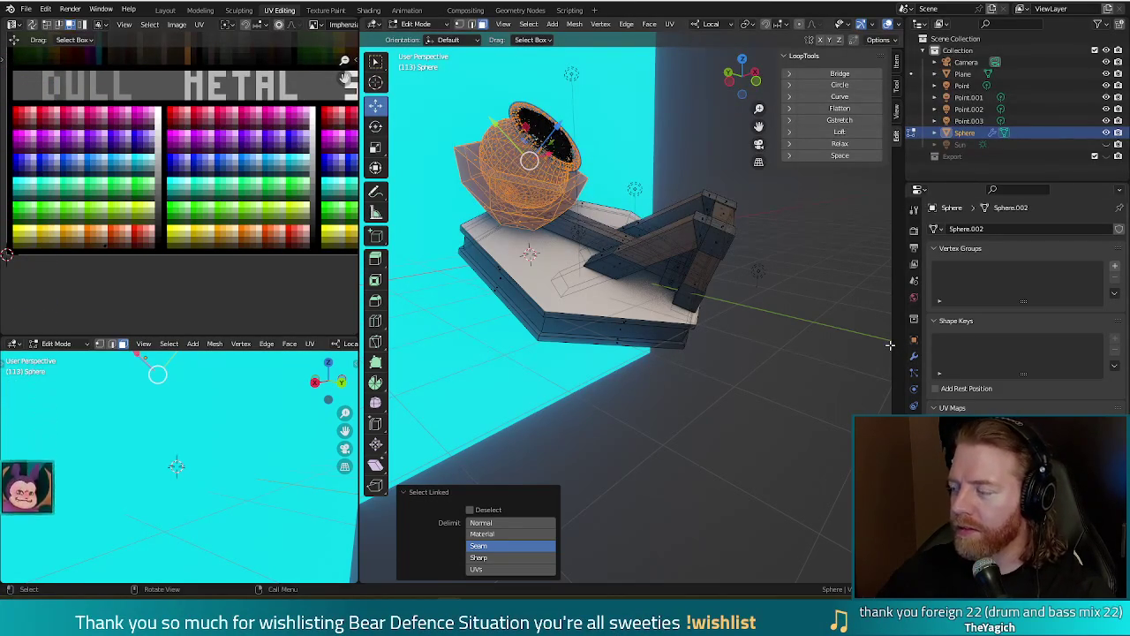
Render a preview of the coin-filled dome turret, then deselect the sphere.
key(F12)
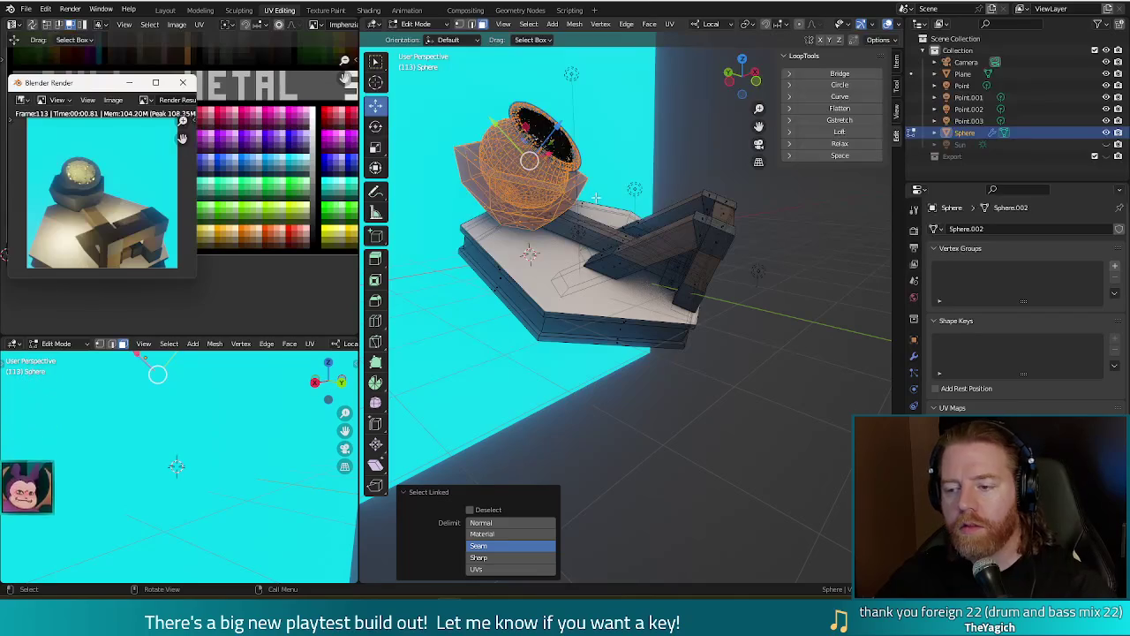
key(F11)
click(622, 157)
Select the Point.003 light in Object Mode and raise it along Z, checking with a render.
key(Tab)
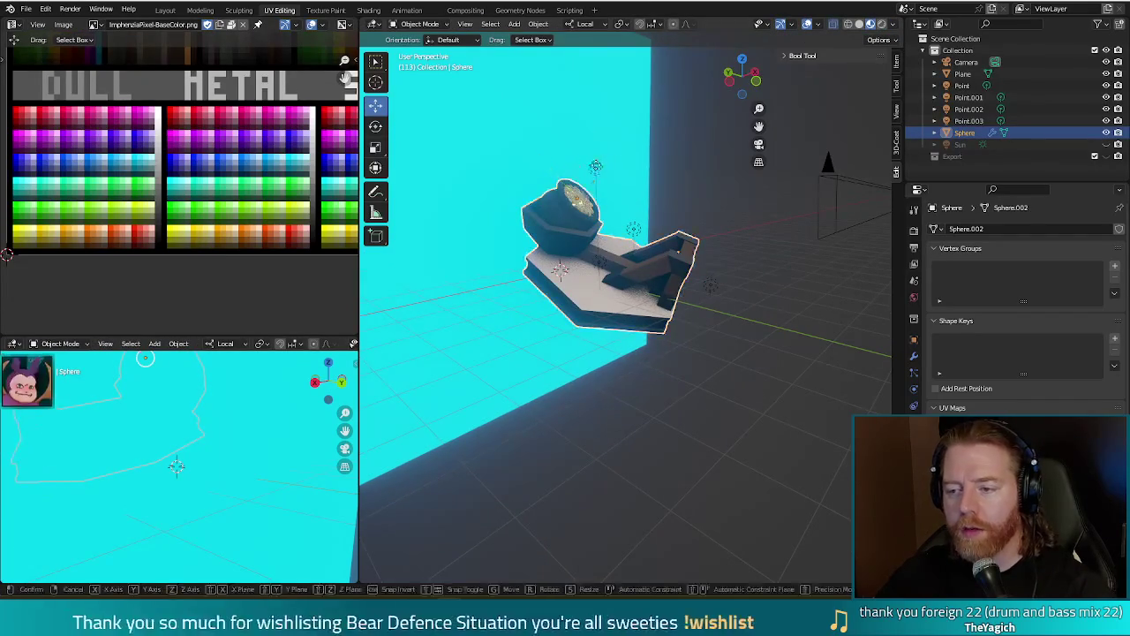
click(591, 170)
click(591, 170)
middle_drag(592, 170, 517, 254)
key(F12)
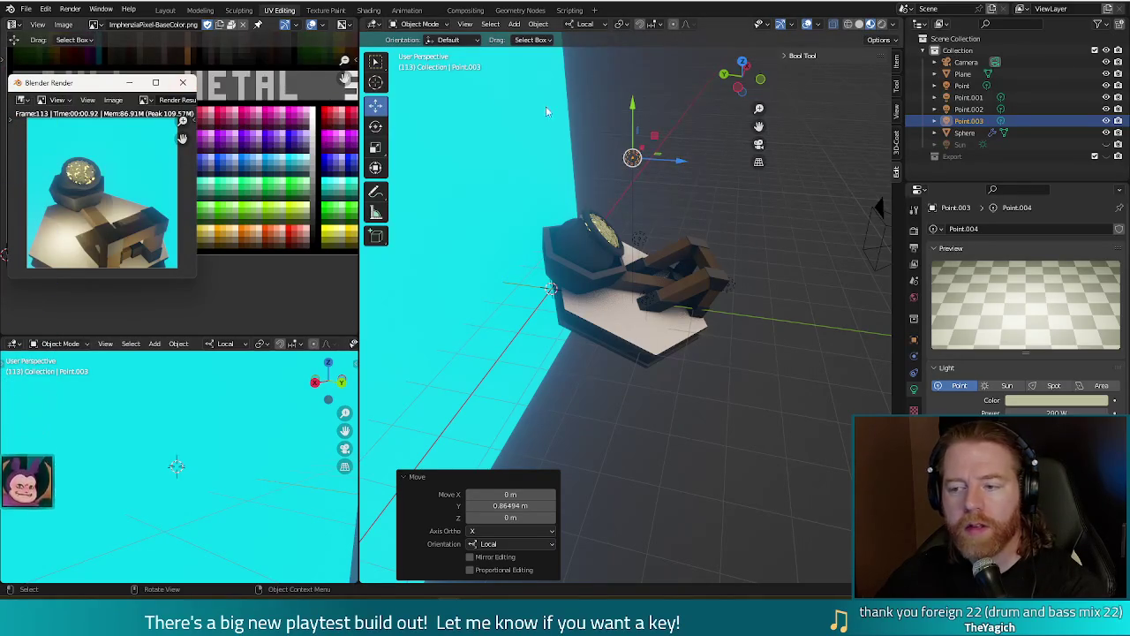
key(F11)
key(g)
key(z)
click(627, 53)
key(F12)
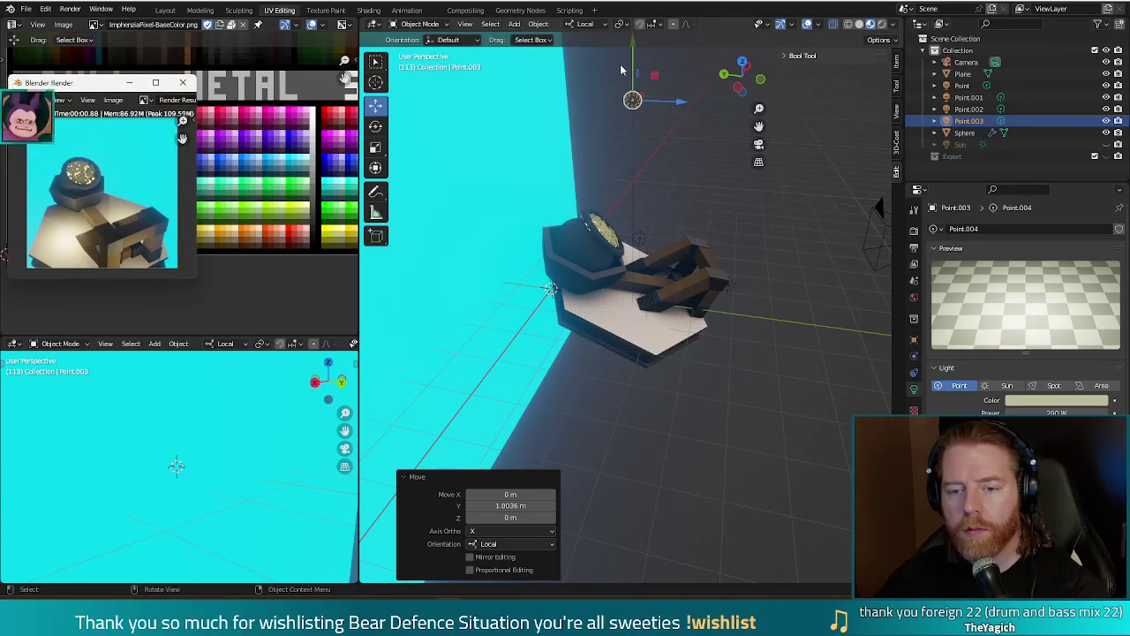
key(F11)
Lower the light toward the dome and slide it sideways along X, previewing each change.
key(g)
key(Return)
key(F12)
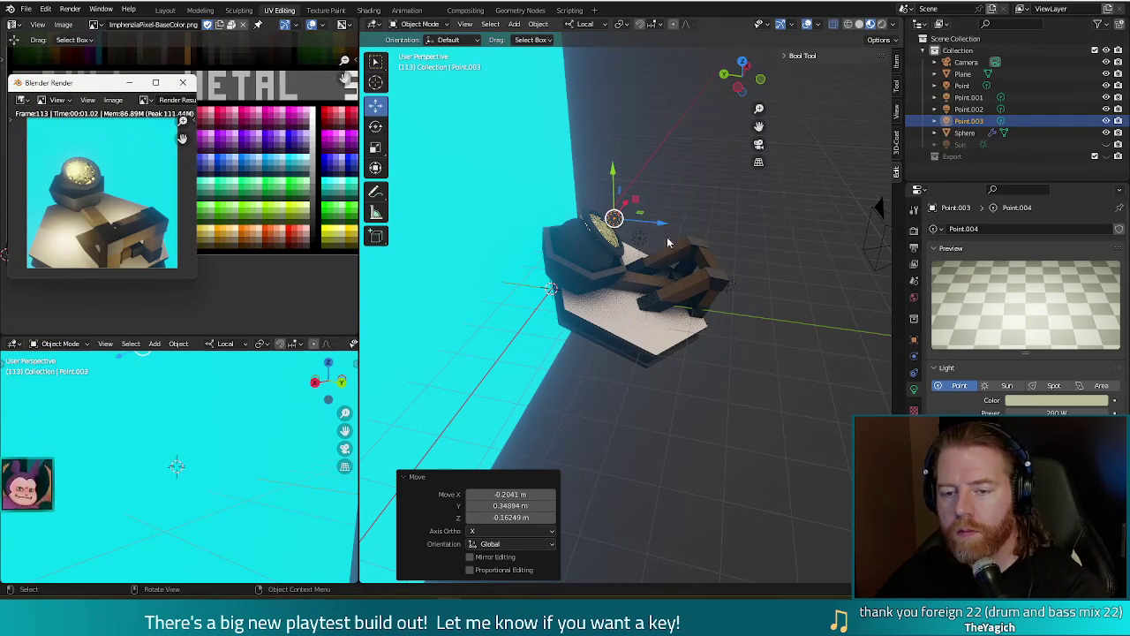
key(F11)
mouse_move(671, 234)
middle_down()
mouse_move(574, 256)
mouse_move(642, 195)
middle_up()
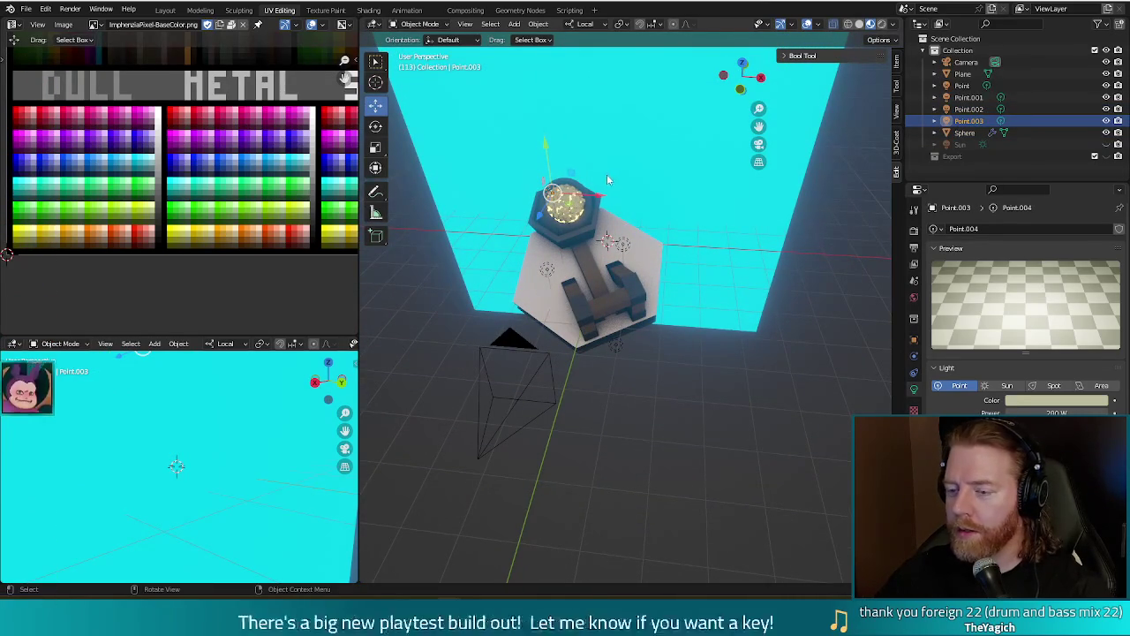
drag(598, 195, 611, 195)
mouse_move(611, 195)
middle_down()
mouse_move(715, 202)
mouse_move(715, 212)
middle_up()
key(F12)
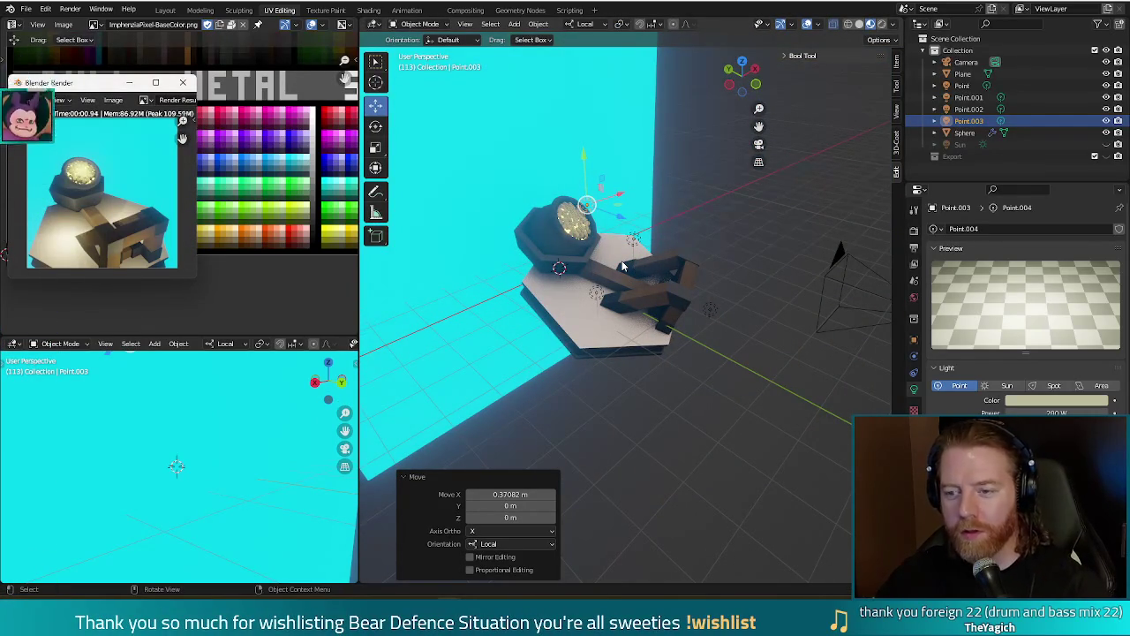
key(Escape)
Position Point.003 directly over the coin dome and render a preview.
mouse_move(617, 210)
middle_down()
mouse_move(690, 255)
mouse_move(688, 283)
mouse_move(611, 248)
middle_up()
scroll(686, 300, up, 3)
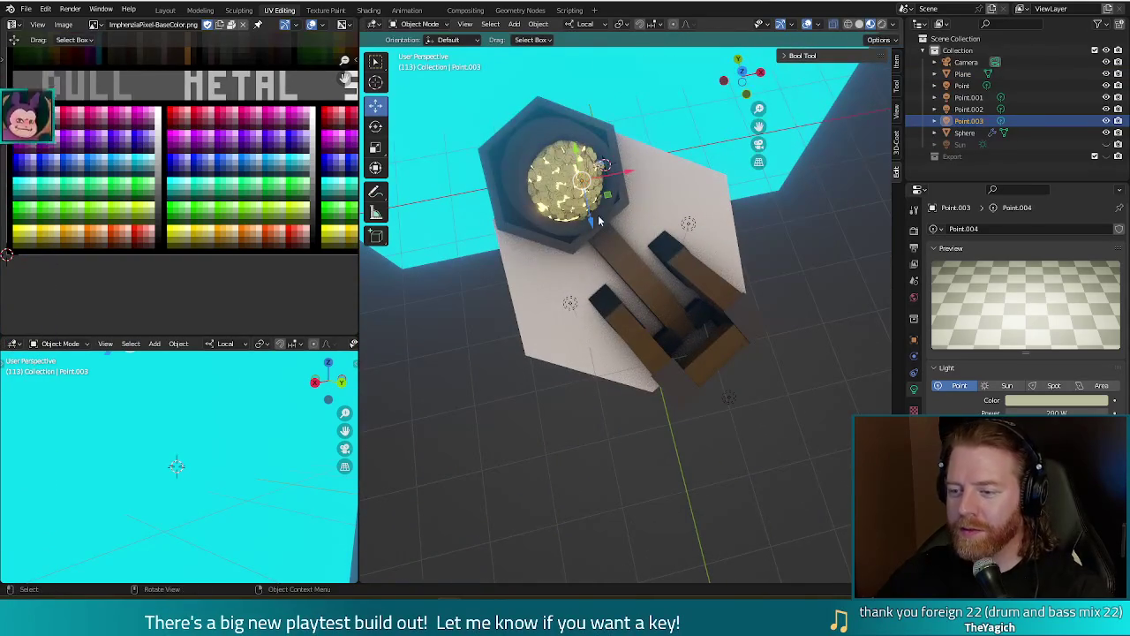
drag(609, 201, 600, 200)
click(629, 253)
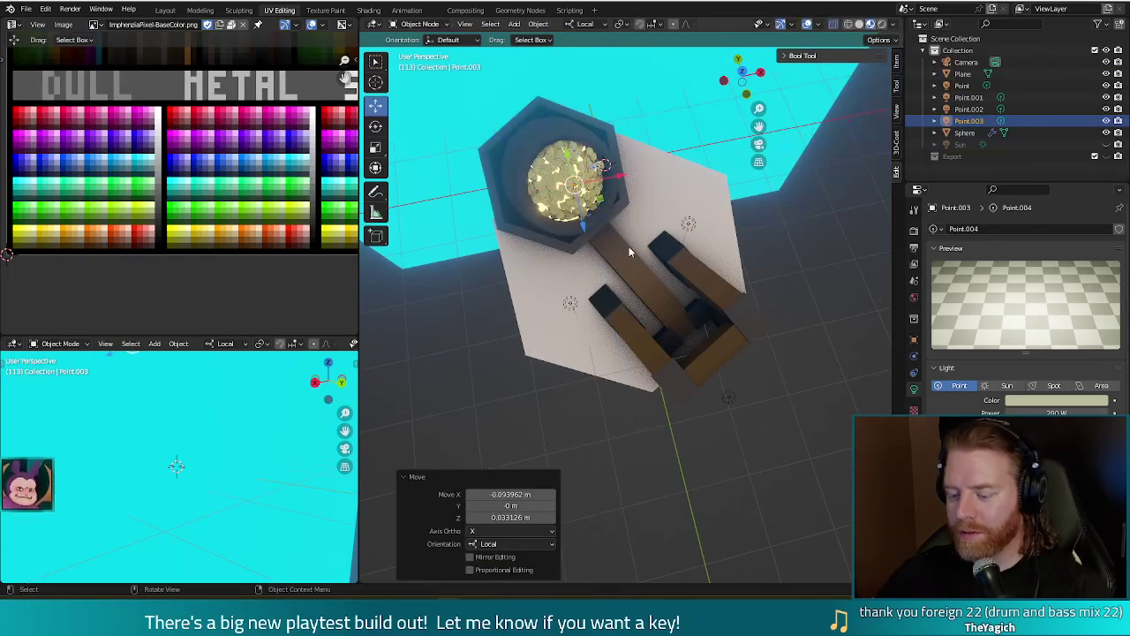
key(F12)
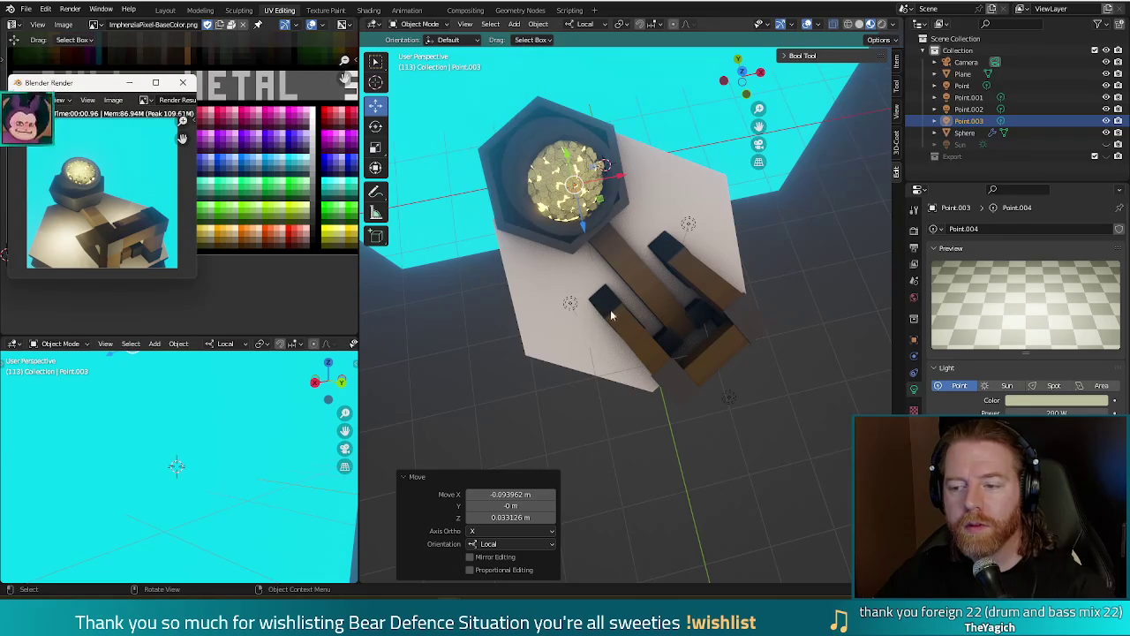
Lower Point.003's power from 200 W to 100 W and render from a low side view.
click(1024, 412)
text(100)
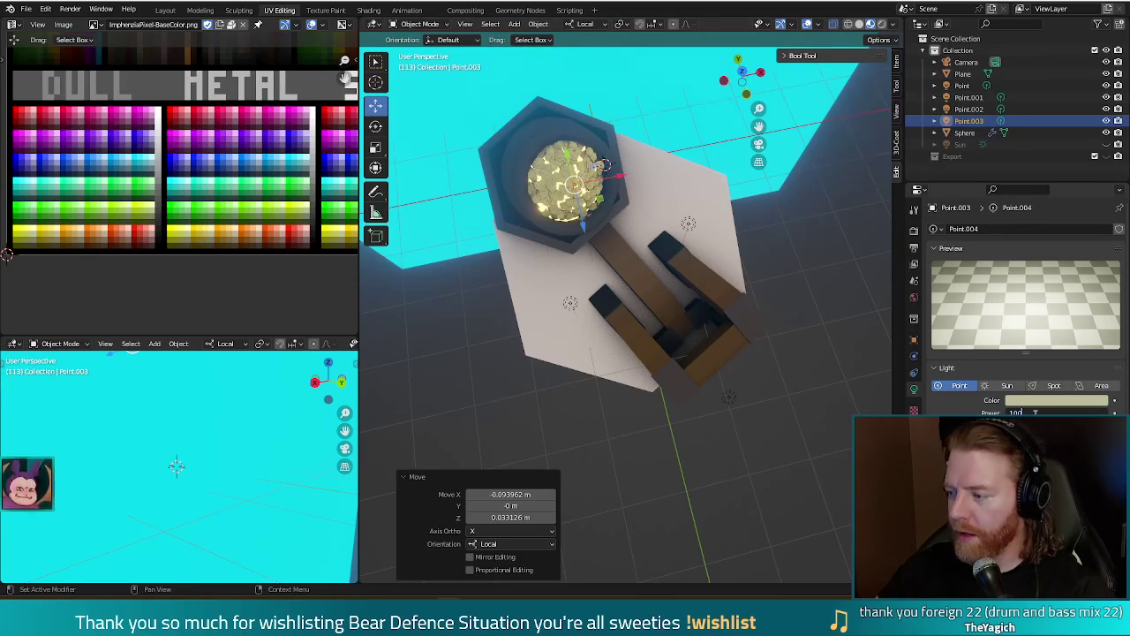
key(Return)
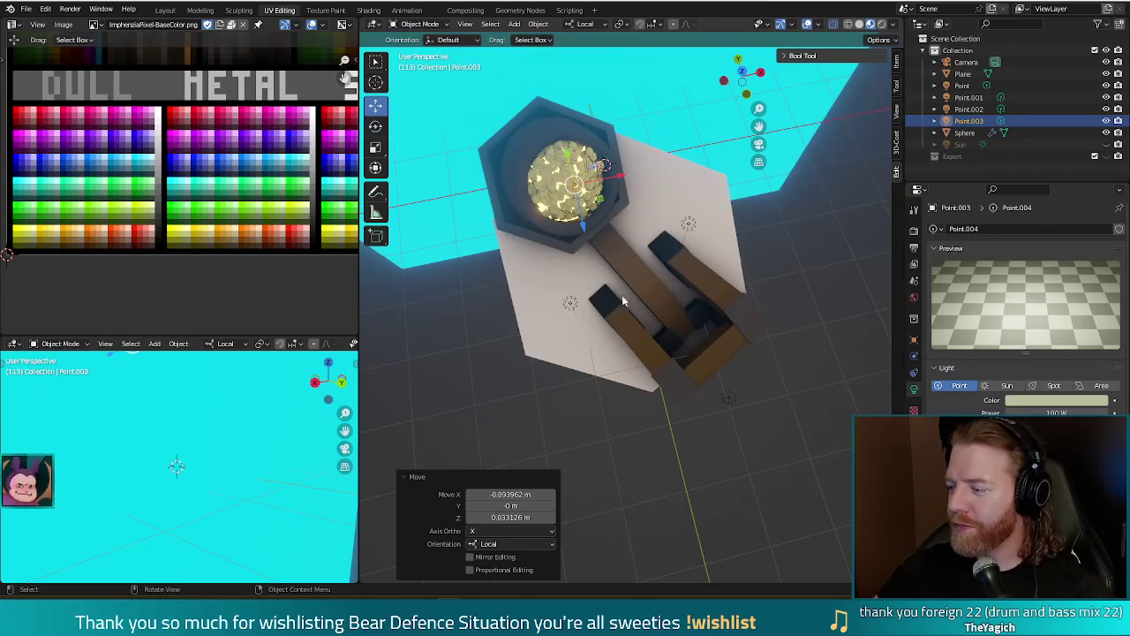
scroll(646, 378, down, 3)
mouse_move(642, 412)
middle_down()
mouse_move(638, 349)
mouse_move(556, 263)
mouse_move(561, 353)
middle_up()
scroll(556, 263, up, 3)
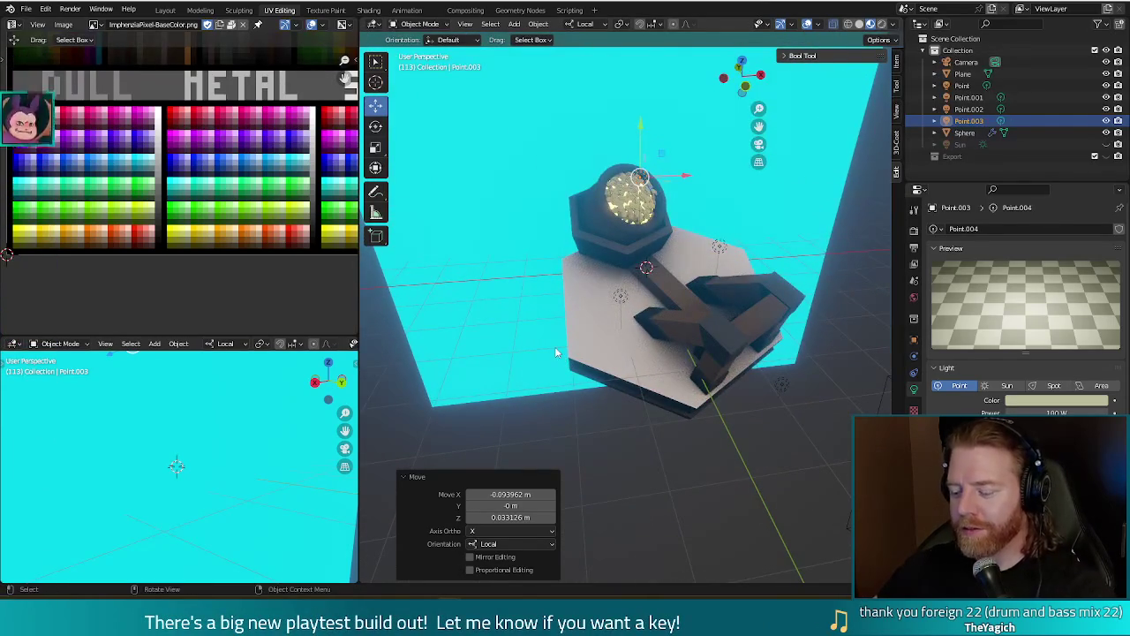
key(F12)
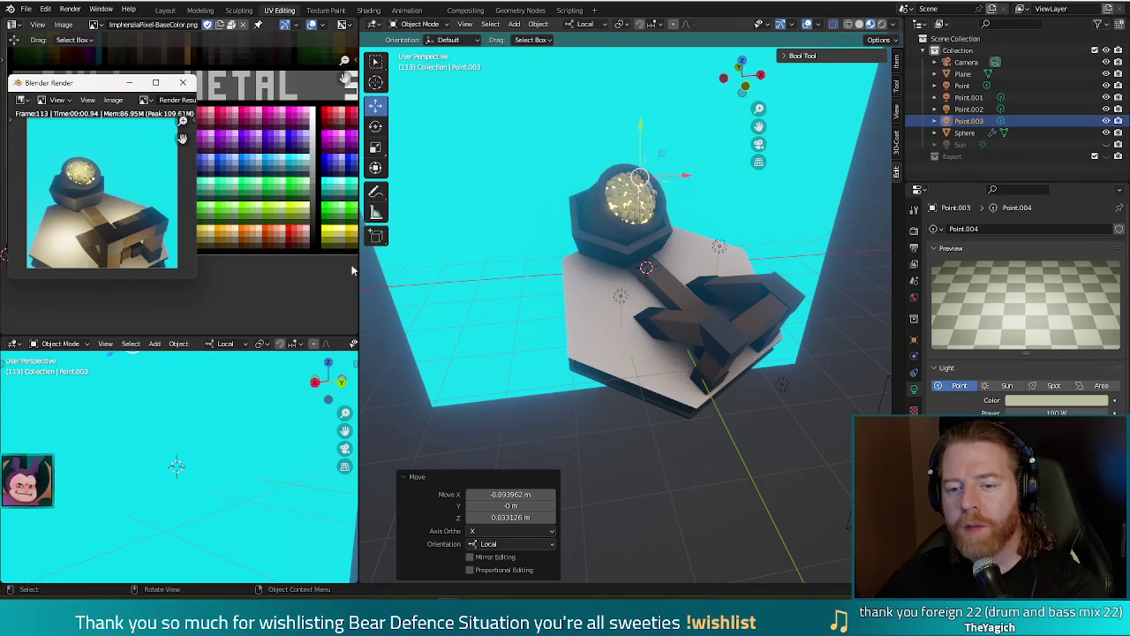
click(183, 82)
scroll(556, 195, up, 5)
scroll(572, 201, down, 3)
scroll(571, 217, down, 2)
click(554, 222)
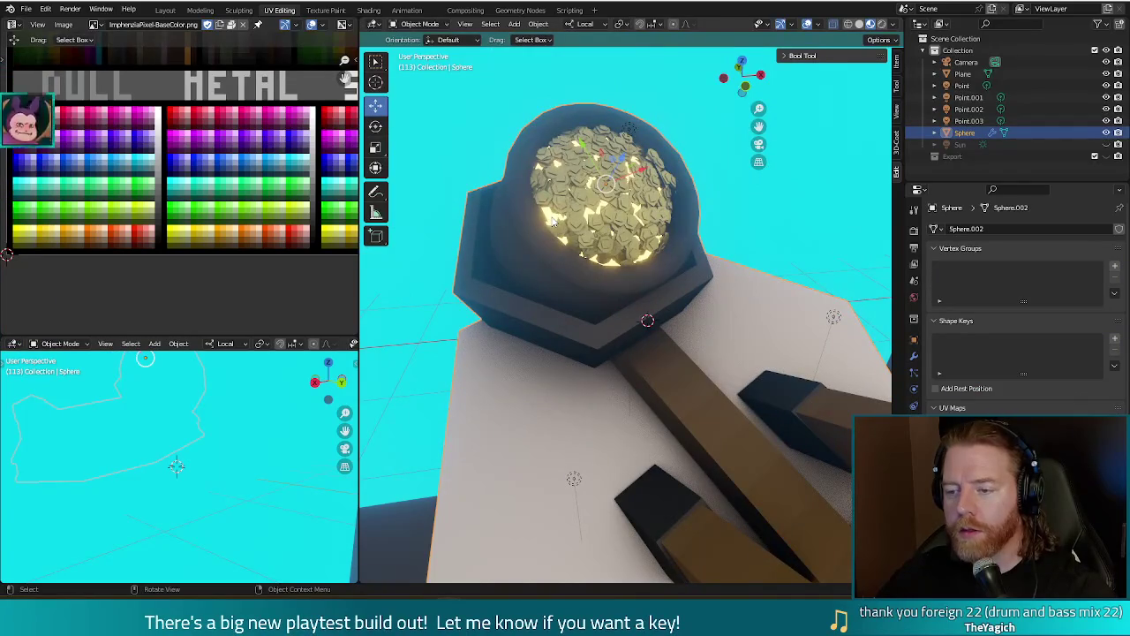
Select the linked coins, move their UVs onto a darker gold palette swatch, and render.
key(Tab)
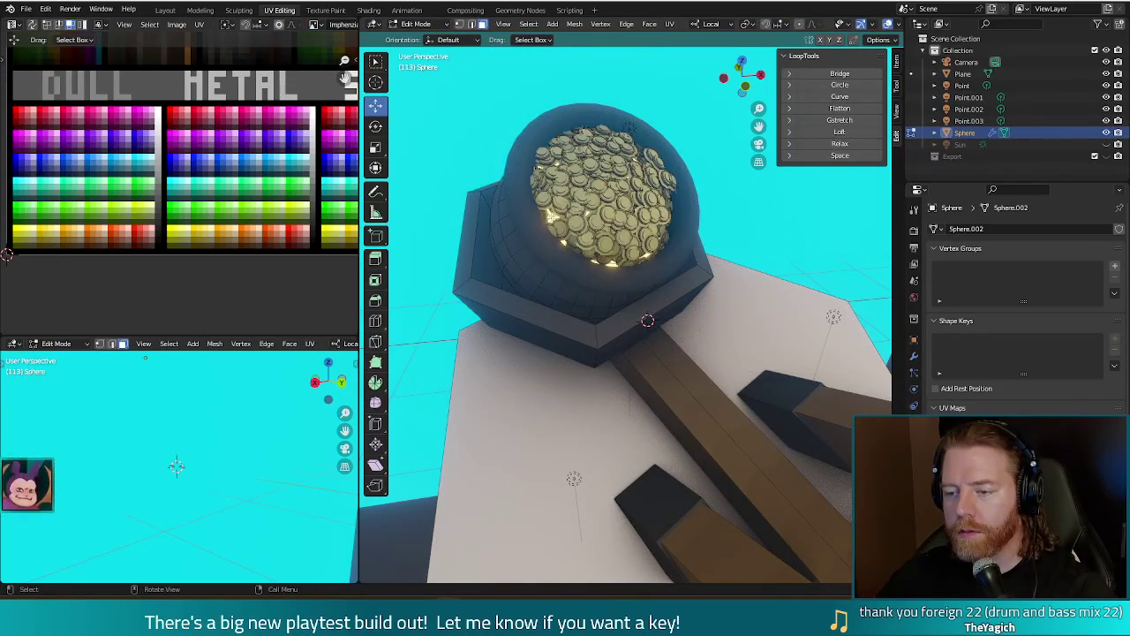
key(l)
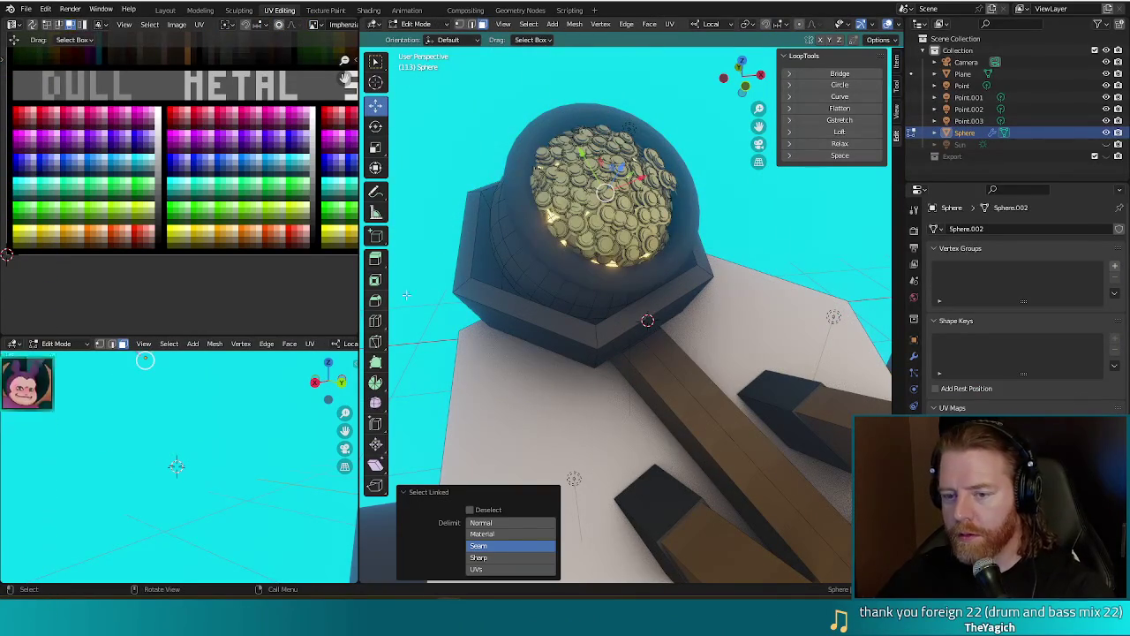
scroll(280, 242, down, 2)
mouse_move(271, 240)
middle_down()
mouse_move(266, 225)
mouse_move(222, 301)
middle_up()
key(g)
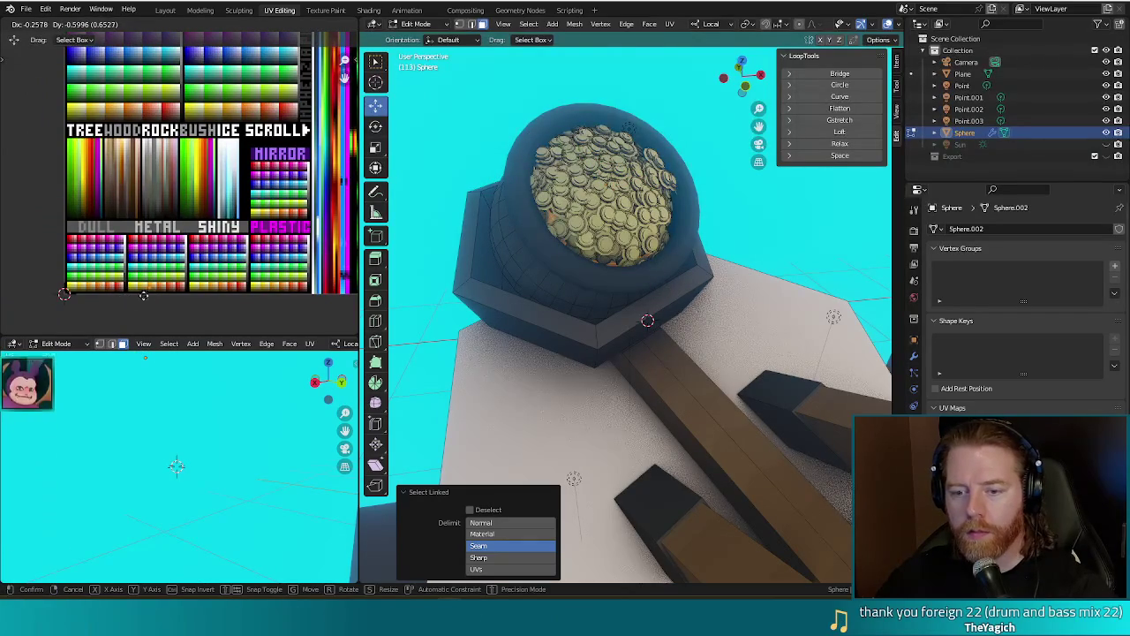
click(90, 293)
scroll(102, 256, up, 2)
scroll(106, 241, up, 2)
key(g)
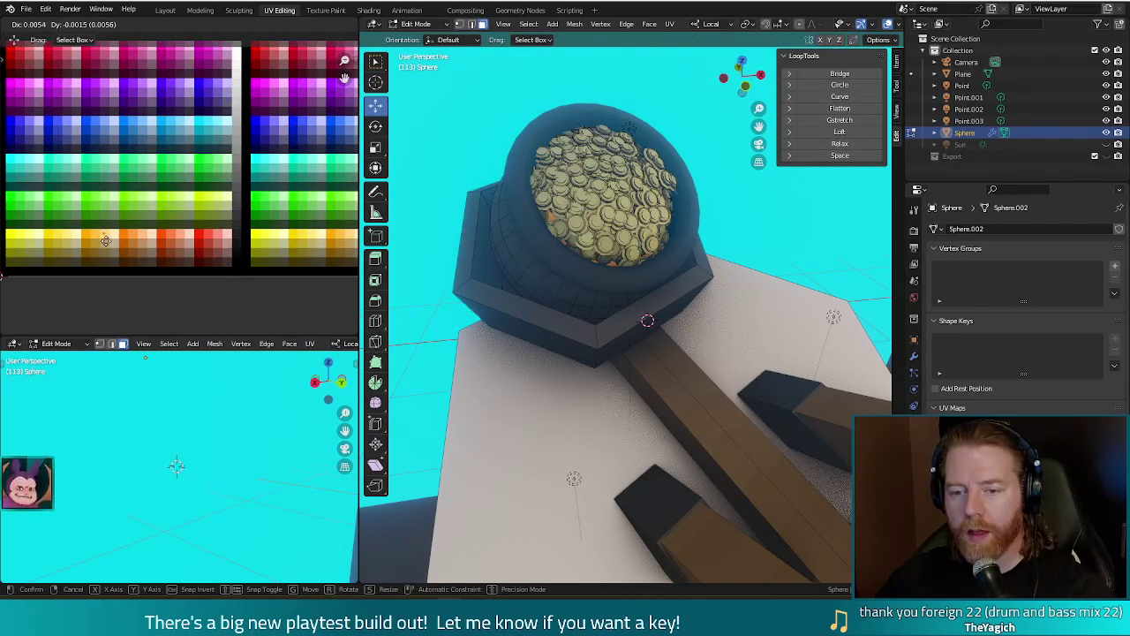
click(106, 246)
key(F12)
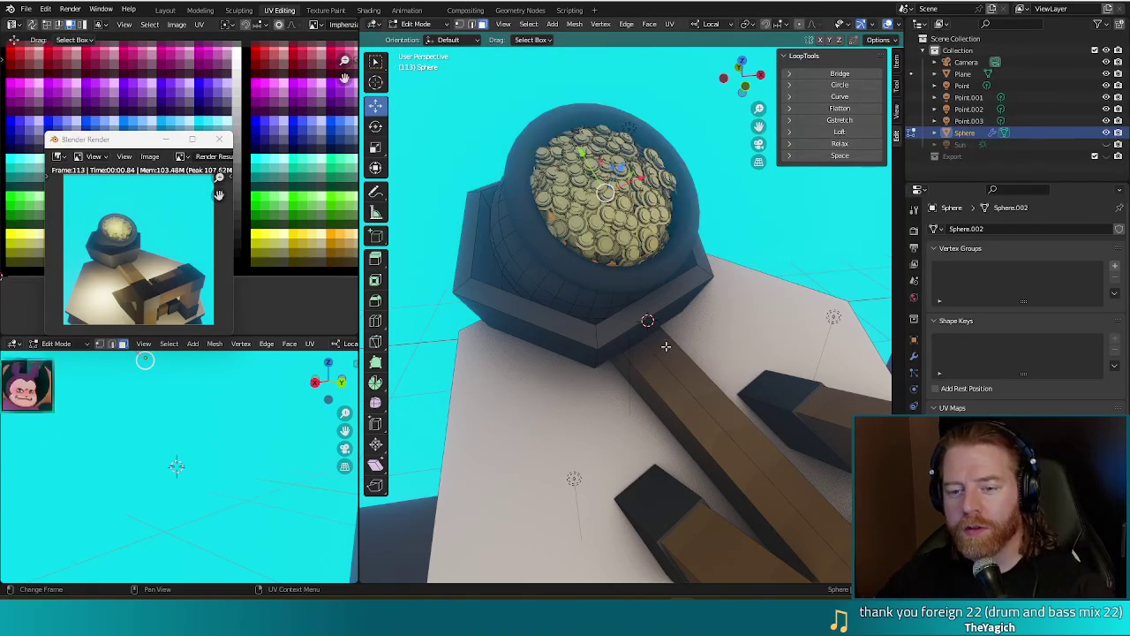
Close the render preview, leave Edit Mode and move the left point light further left.
middle_drag(645, 337, 620, 379)
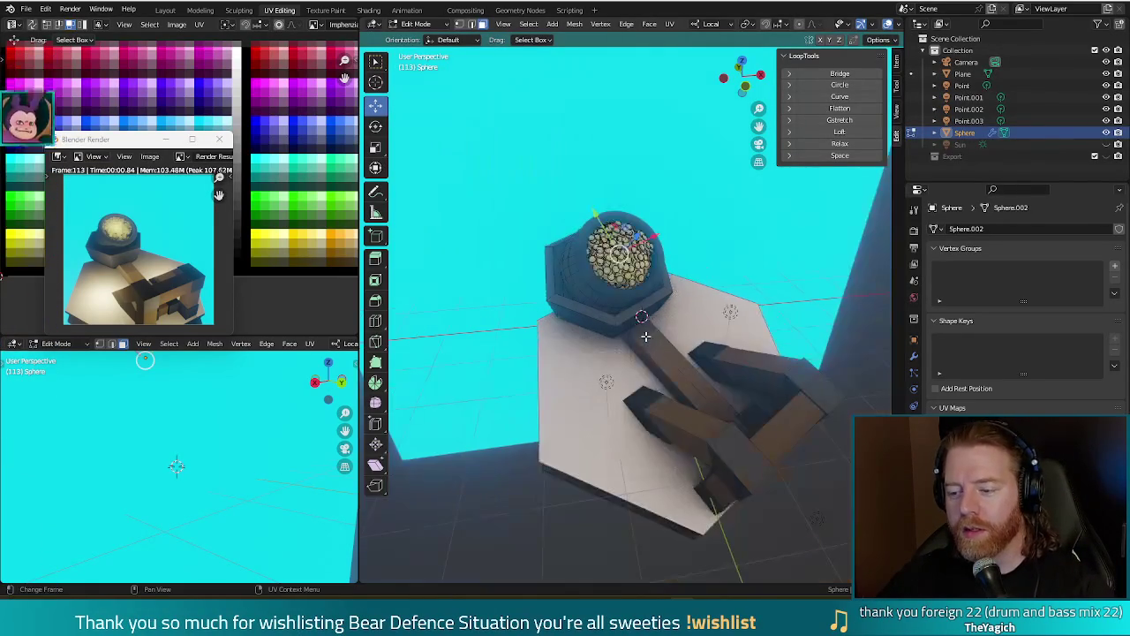
click(621, 380)
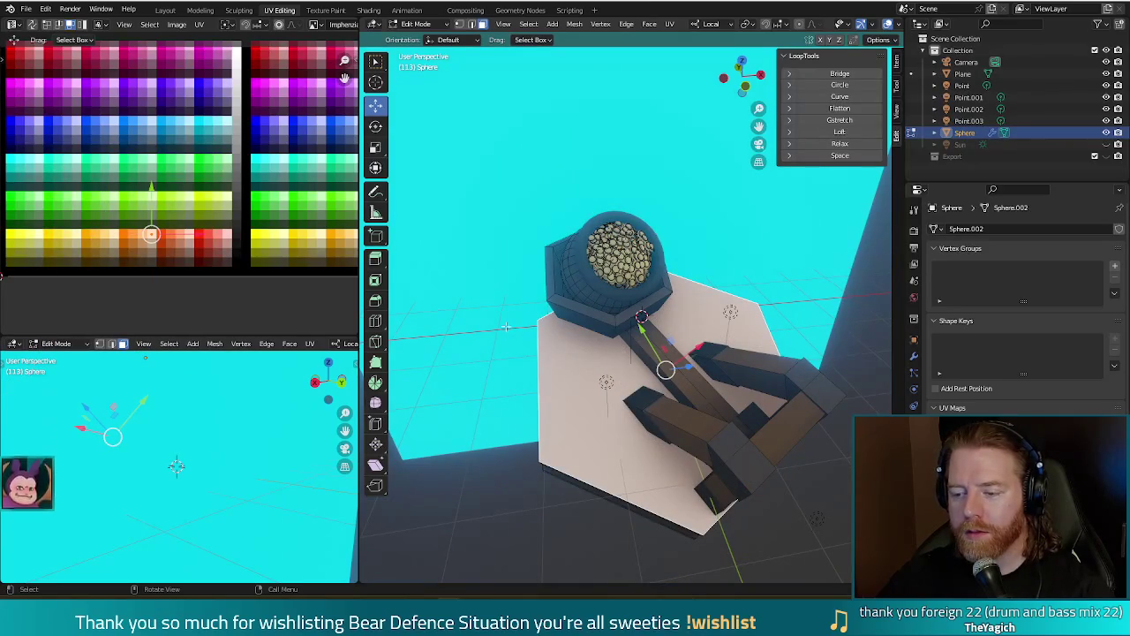
key(Tab)
click(607, 388)
click(605, 382)
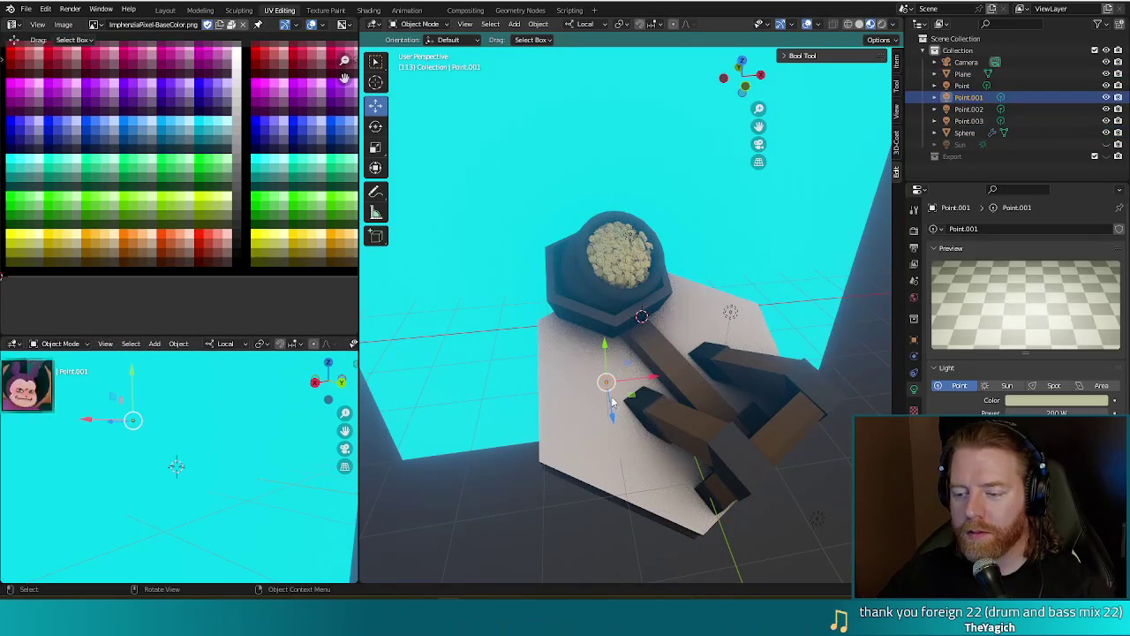
key(g)
click(593, 379)
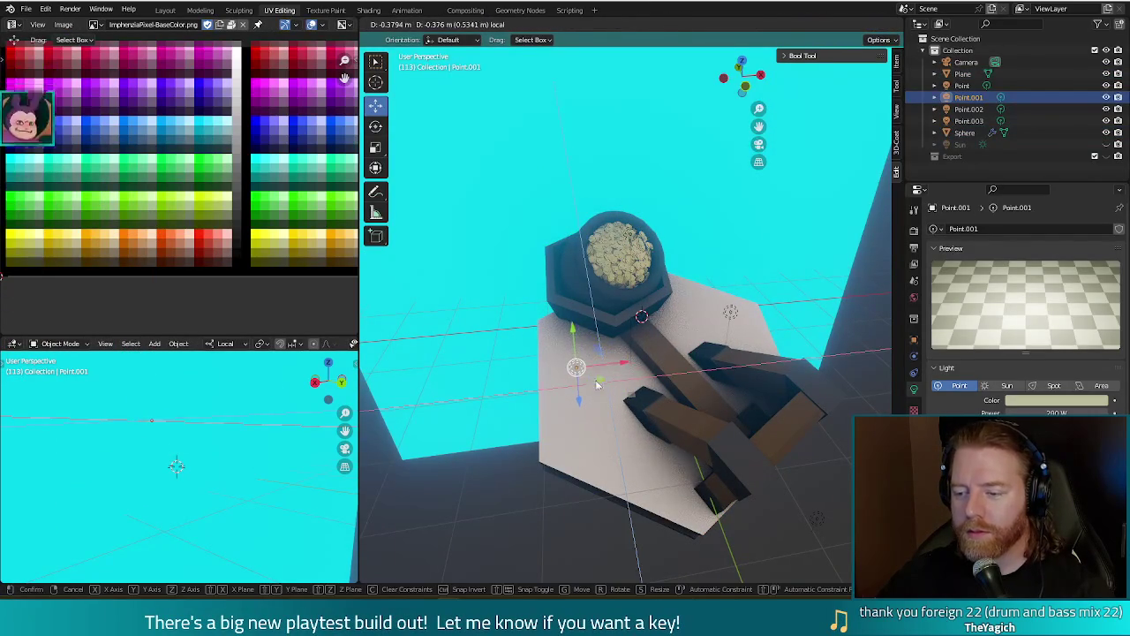
Move the back-right point light to a new position and run a test render.
click(730, 312)
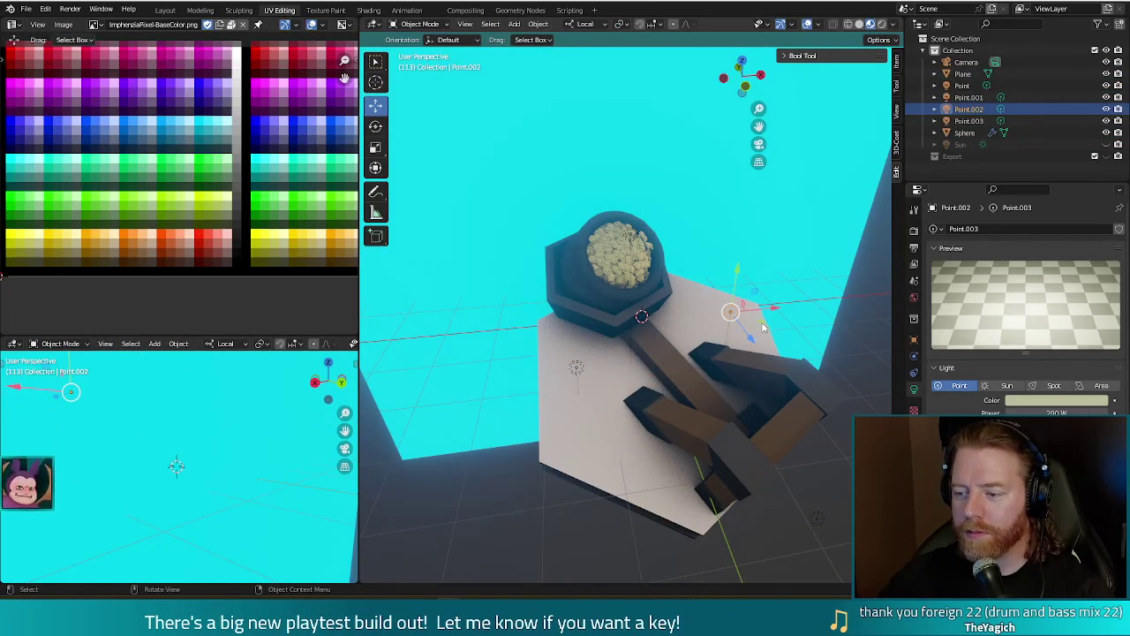
key(g)
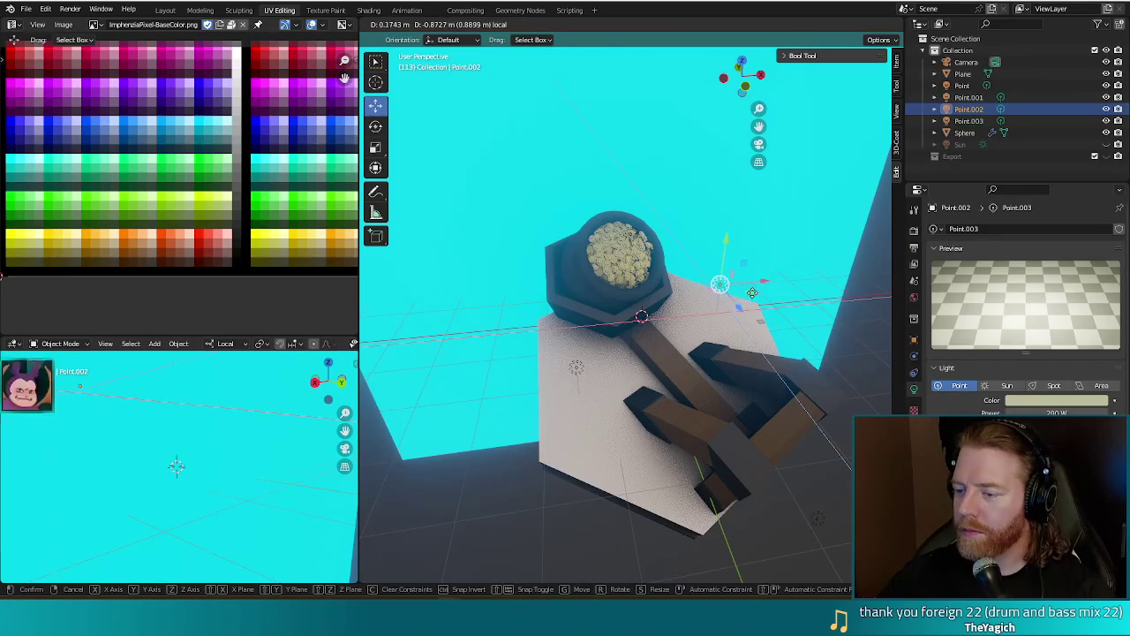
click(753, 299)
key(F12)
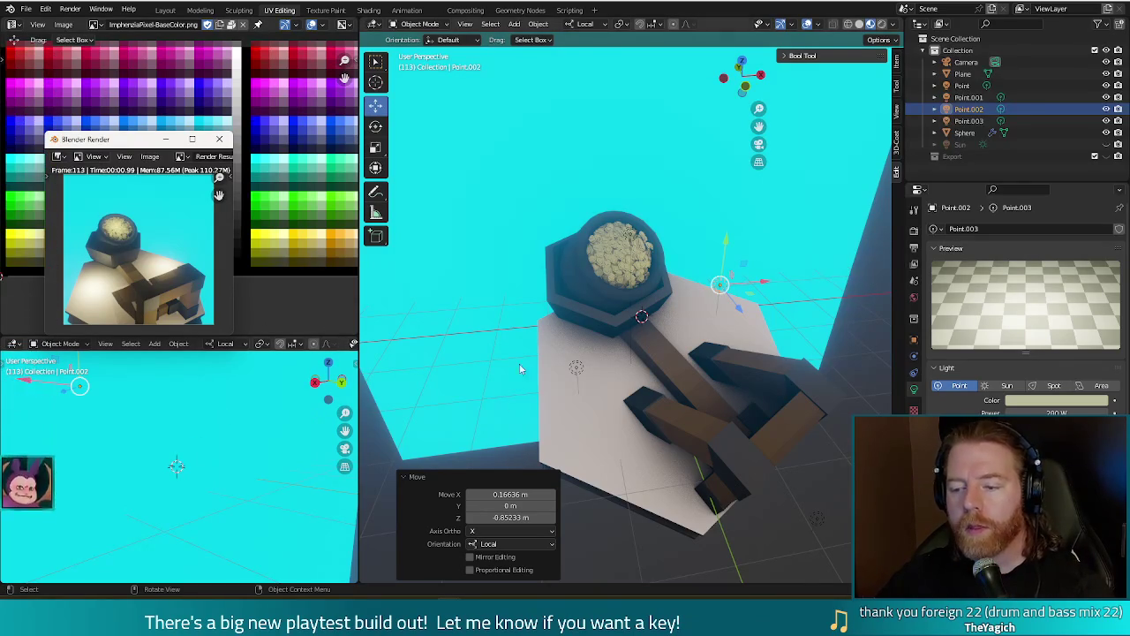
Set both Point.002 and Point.001 to 150 W power and render the scene again.
double_click(1055, 412)
text(150)
key(Return)
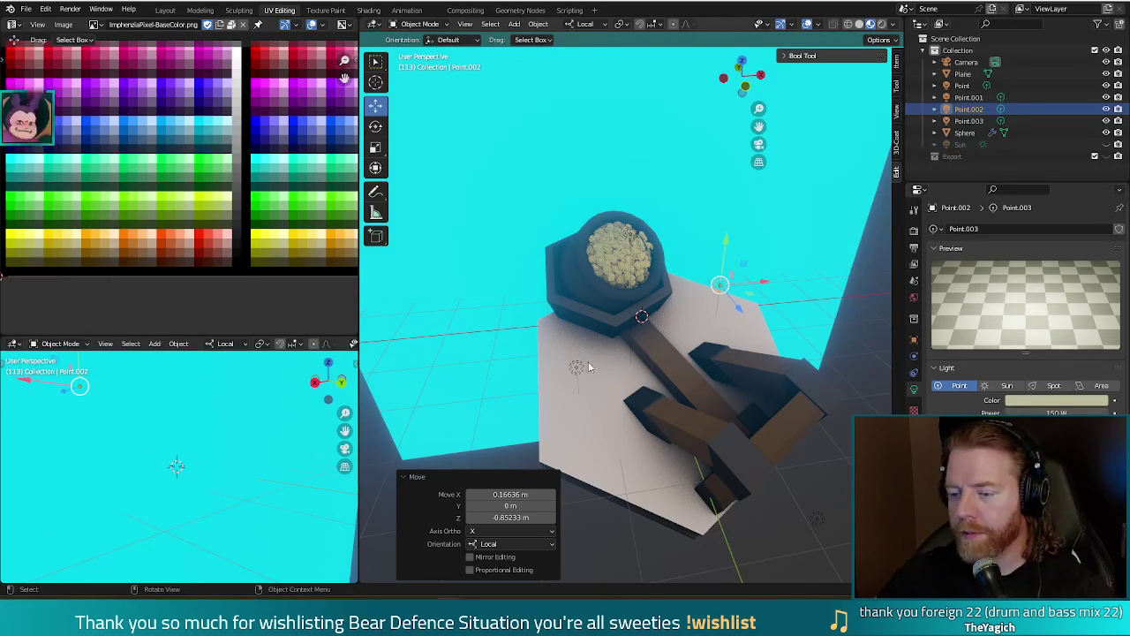
click(576, 367)
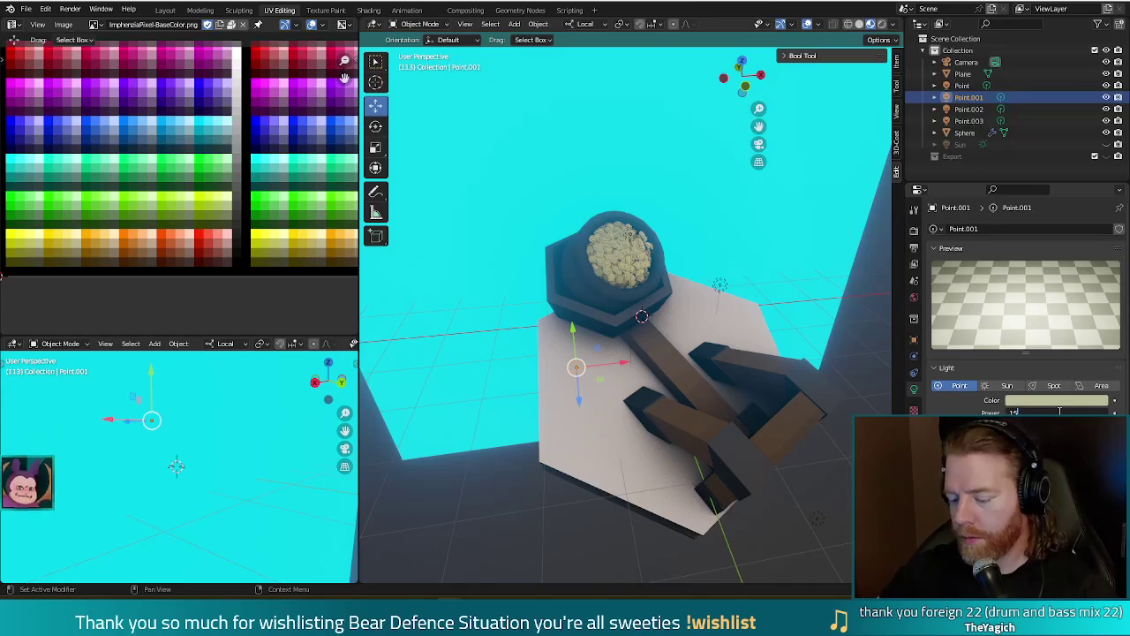
key(ctrl+v)
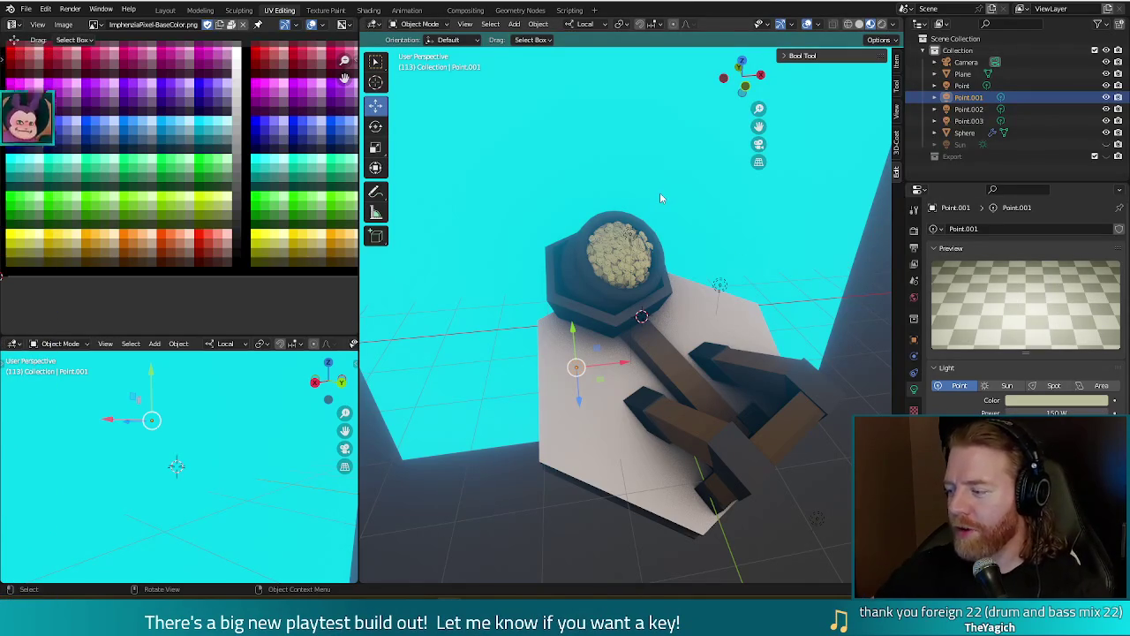
click(694, 197)
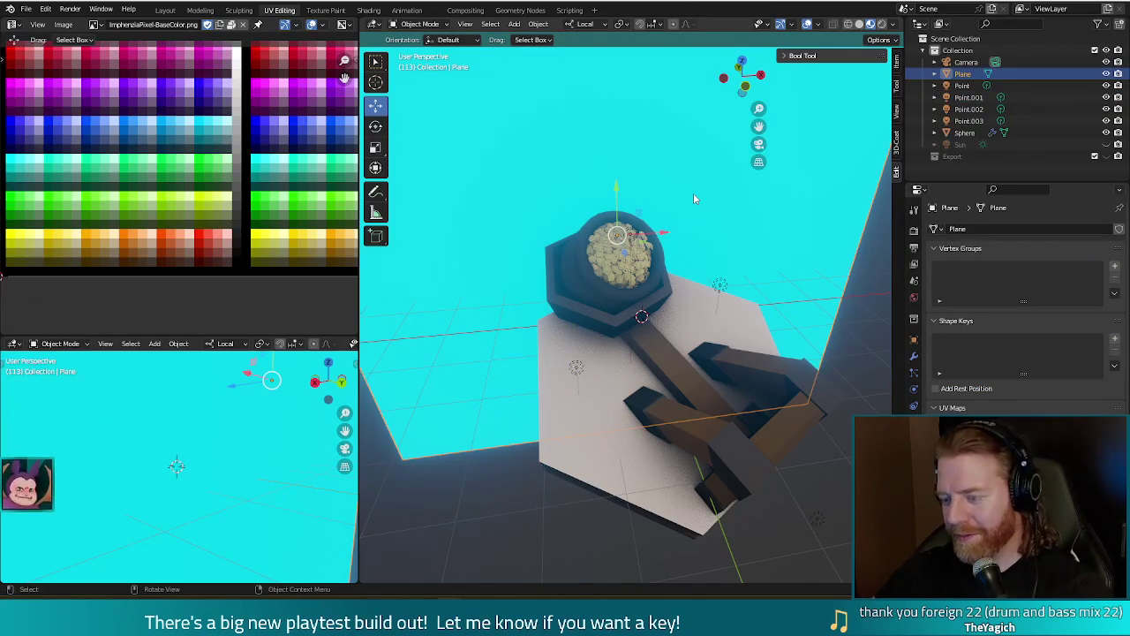
key(F12)
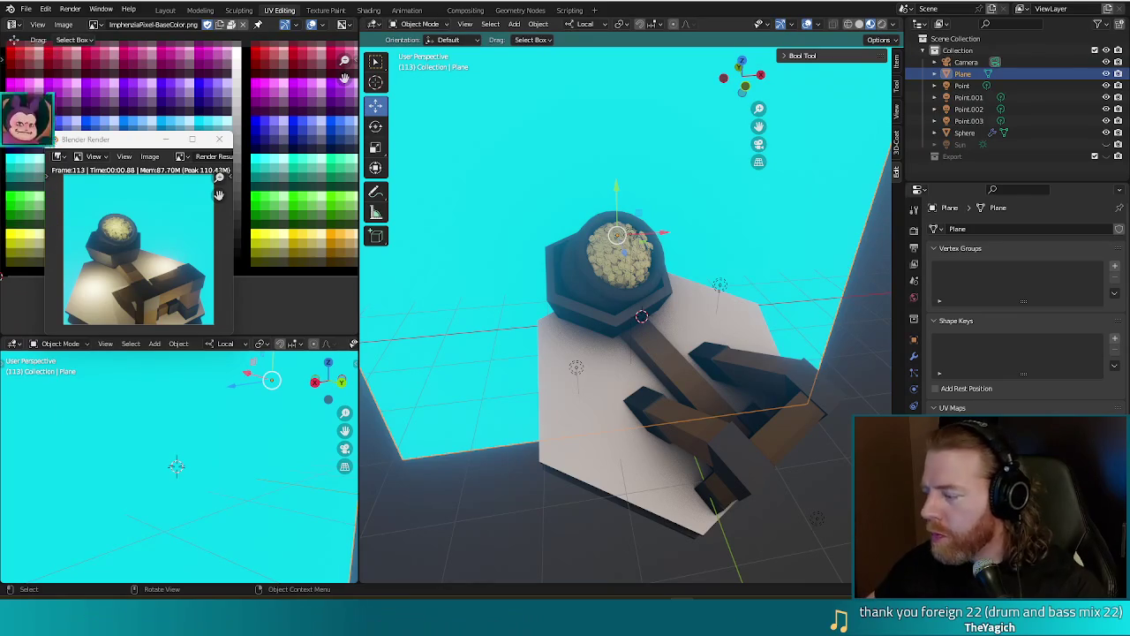
Select the dome Sphere object for editing.
click(585, 464)
Select all of the dome's faces, shift their UVs onto a new palette swatch, and render a preview.
key(Tab)
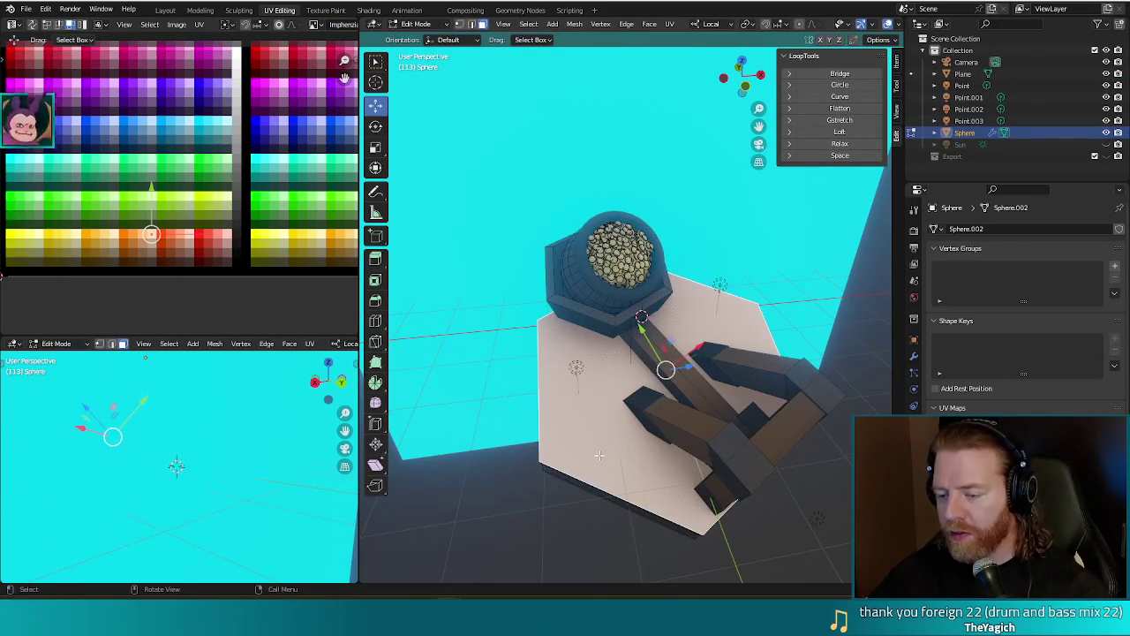
scroll(155, 239, down, 1)
scroll(154, 239, down, 1)
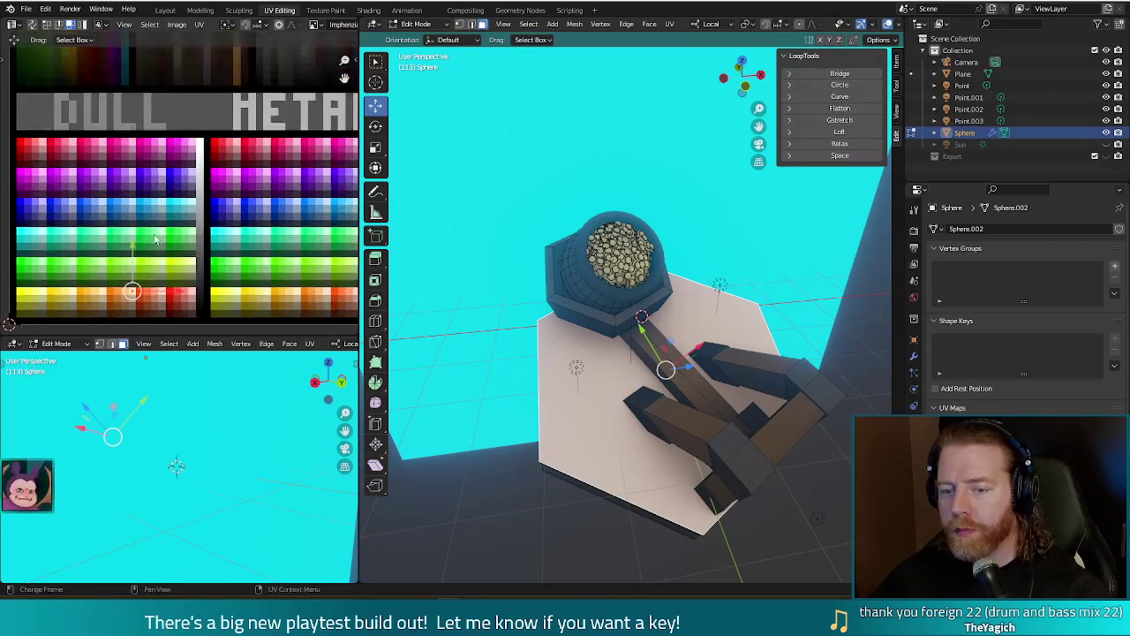
scroll(154, 238, down, 1)
key(a)
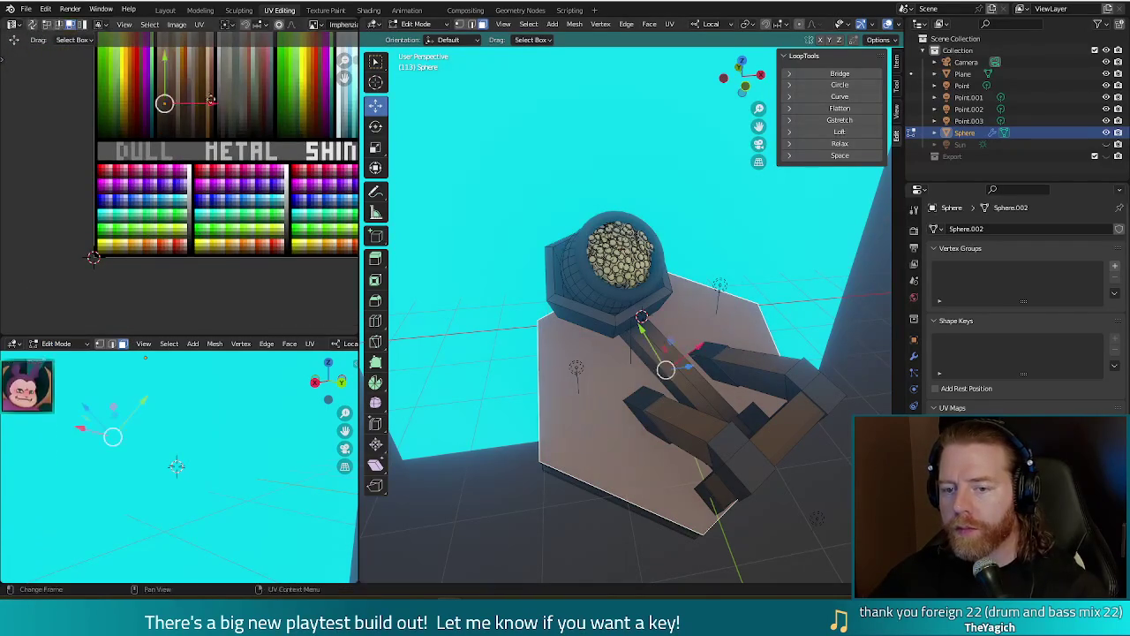
scroll(94, 257, up, 4)
scroll(94, 257, right, 2)
key(g)
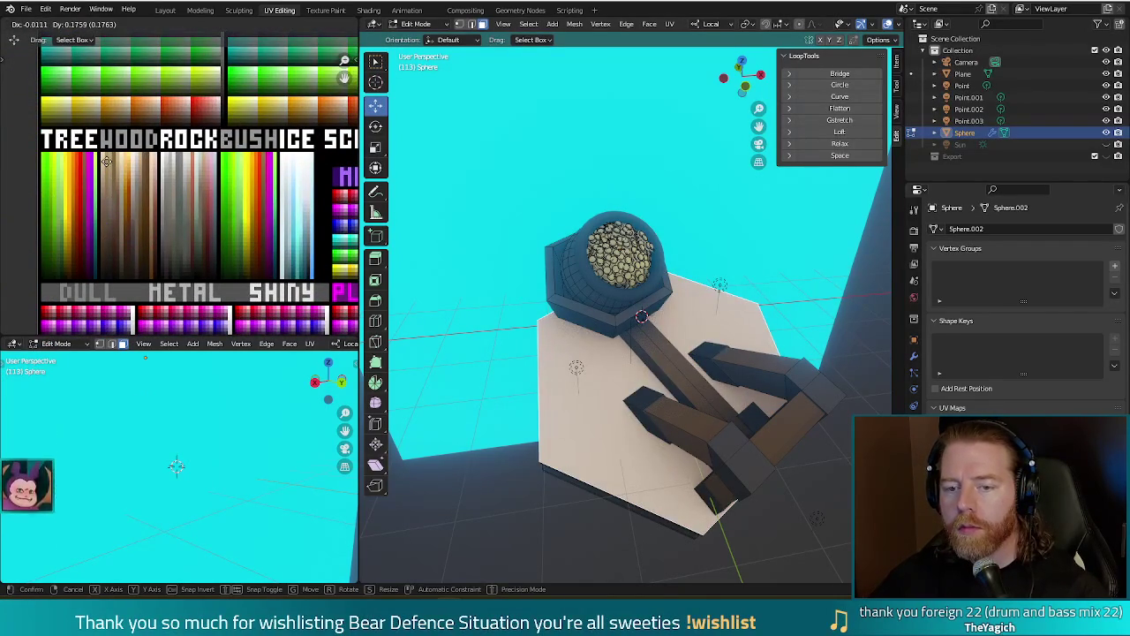
click(112, 208)
key(F12)
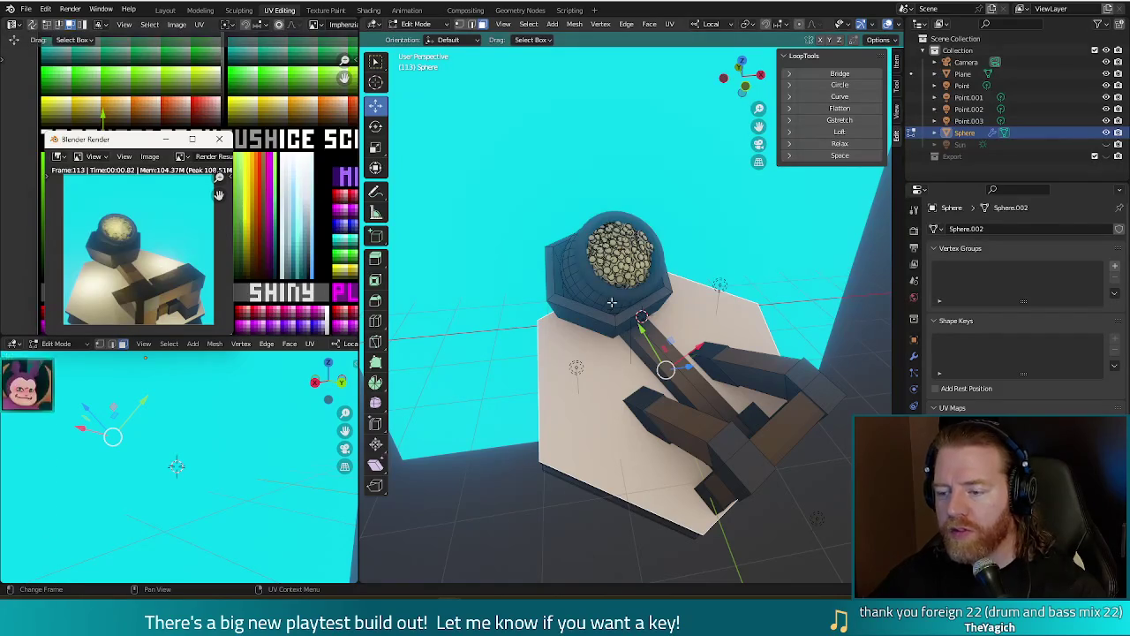
click(577, 287)
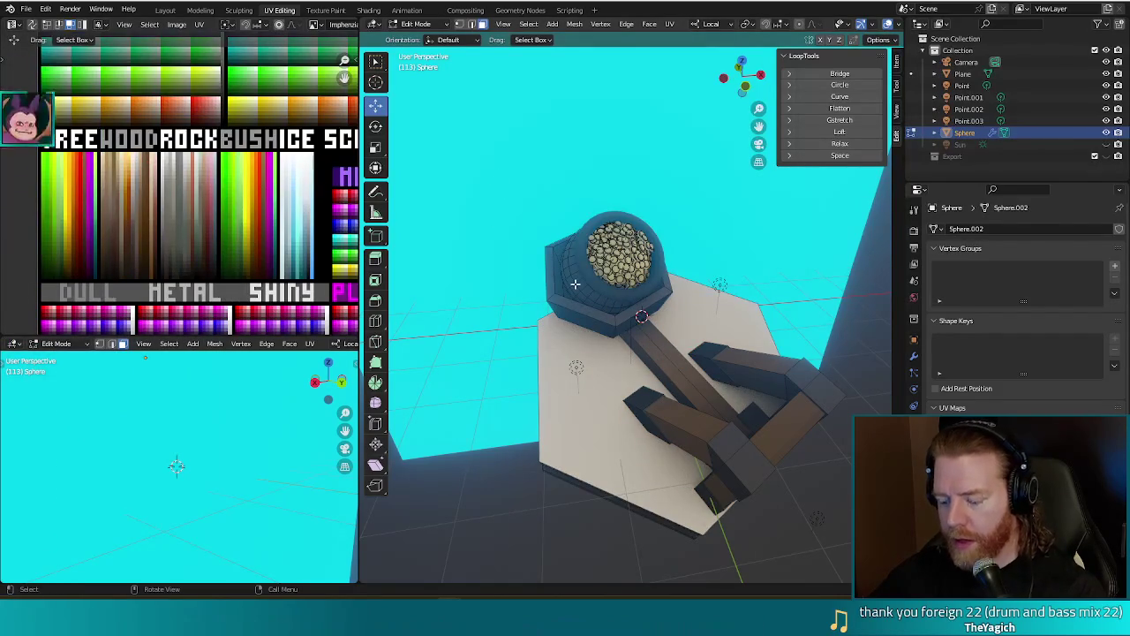
Select the bowl's linked inner ring, move its UVs onto the warm brown swatch, and render.
key(l)
mouse_move(574, 284)
middle_down()
mouse_move(700, 202)
mouse_move(787, 208)
mouse_move(596, 279)
mouse_move(530, 247)
middle_up()
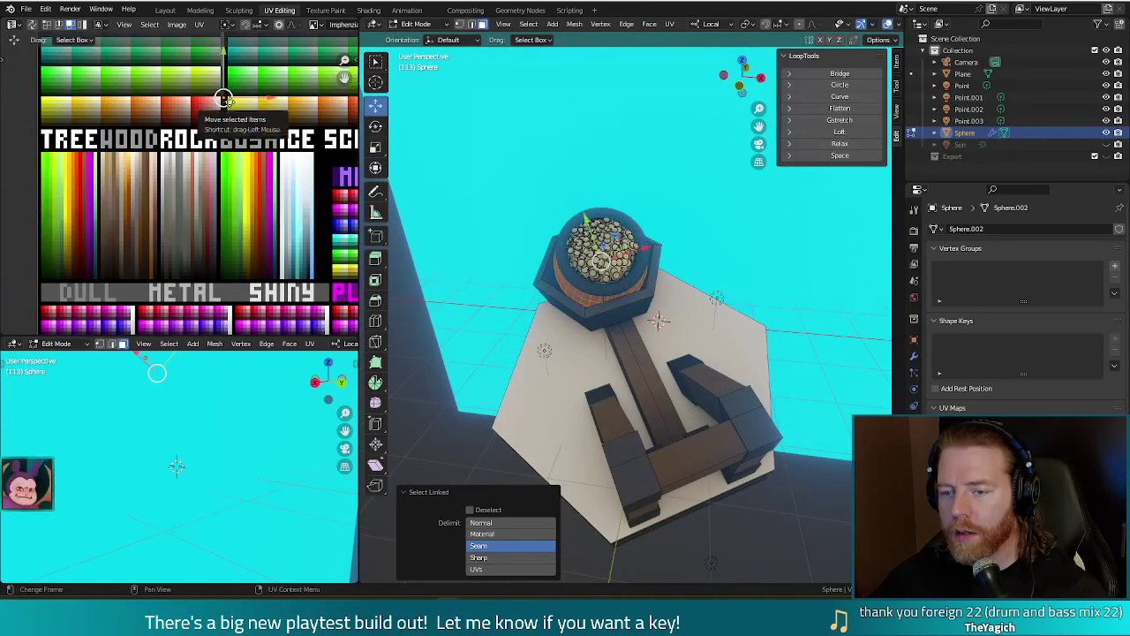
key(g)
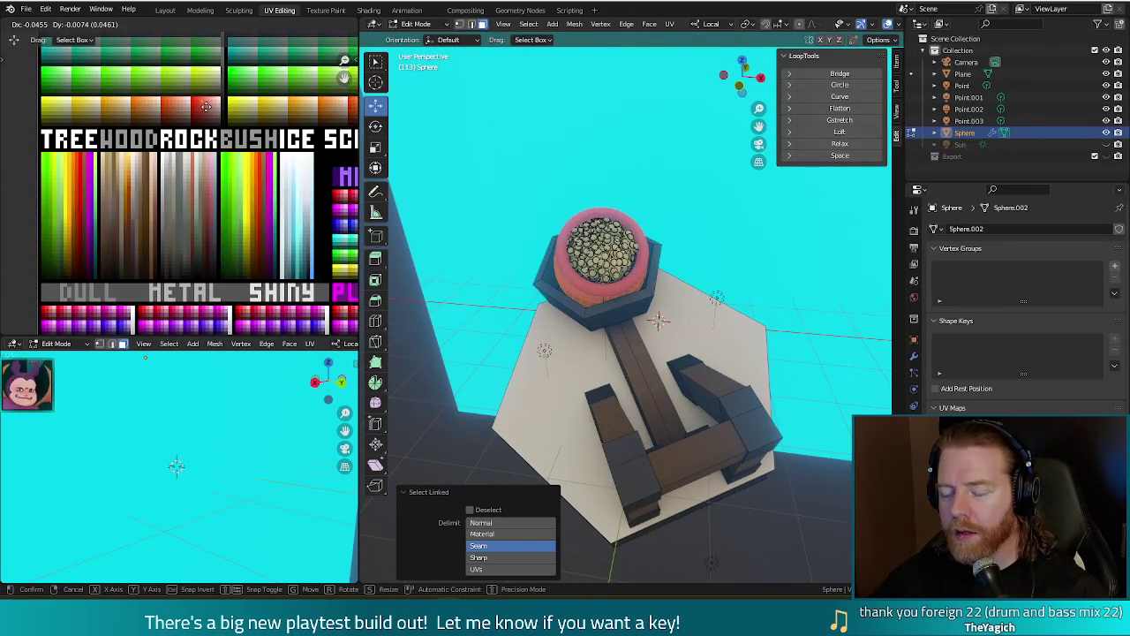
click(205, 106)
middle_drag(209, 74, 190, 177)
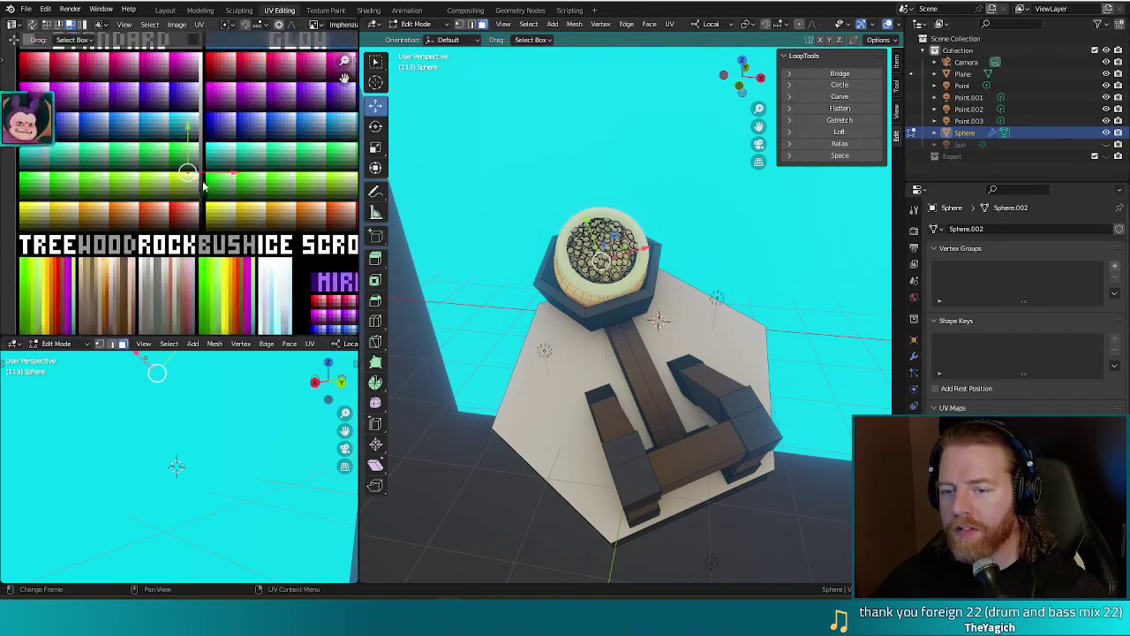
key(g)
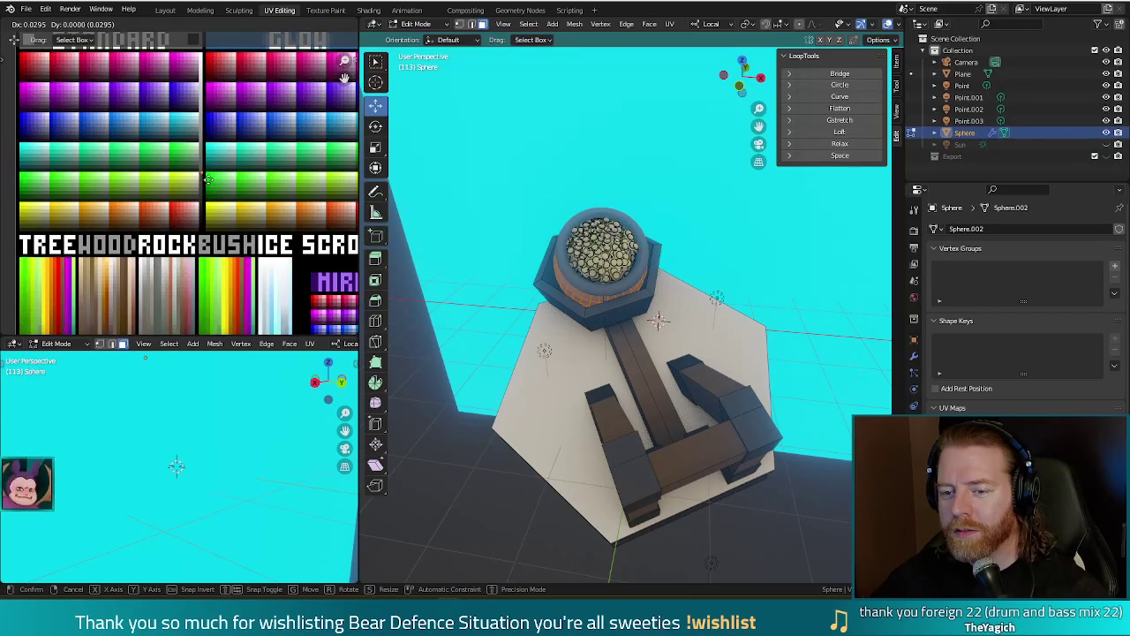
click(207, 177)
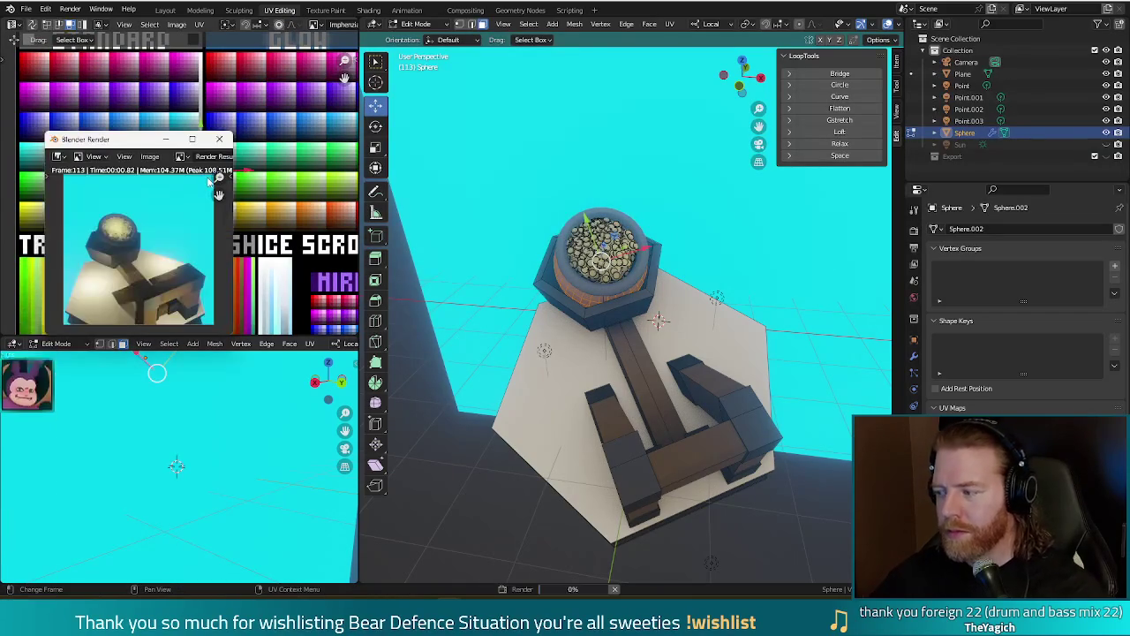
key(F12)
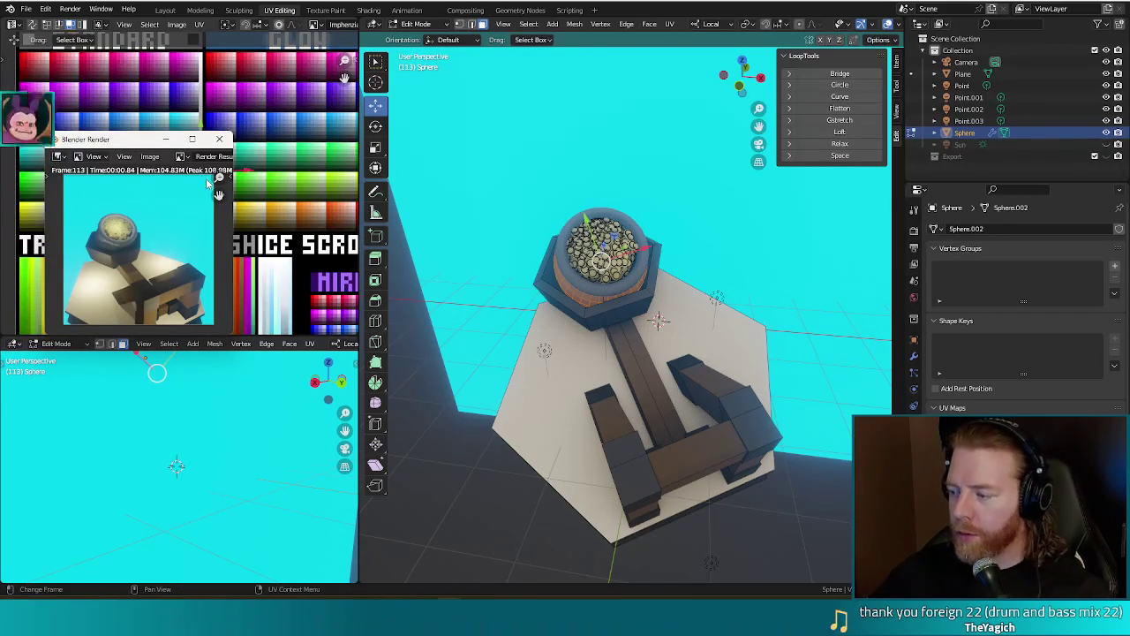
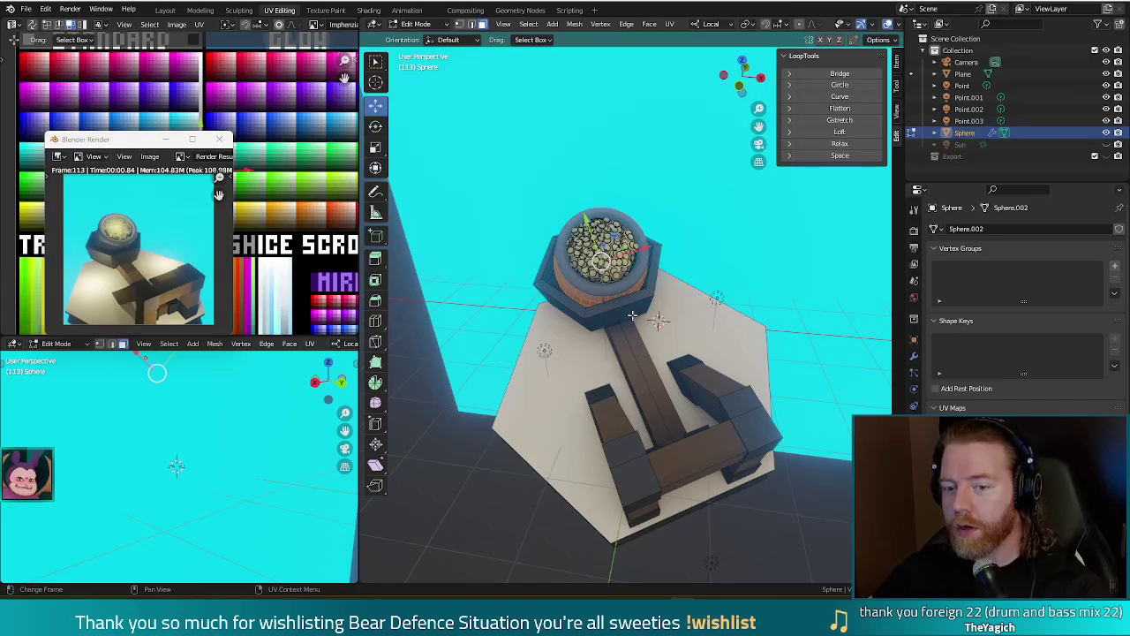
Slide the coin UVs onto a swatch near the DULL, METAL and SHINY rows and render a preview.
click(220, 140)
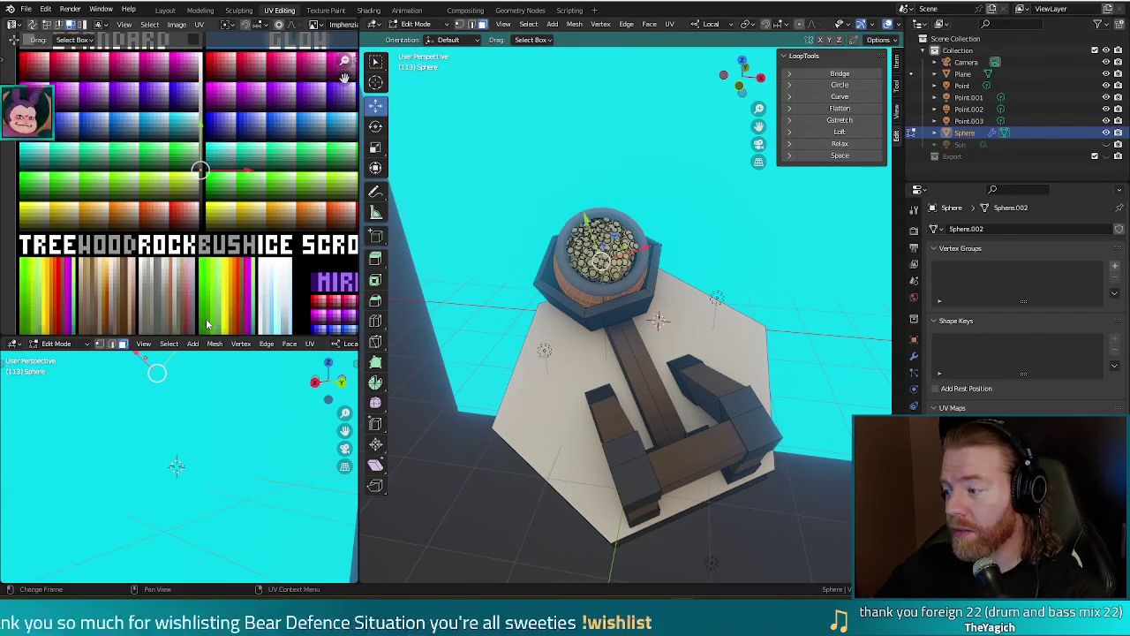
middle_drag(189, 199, 221, 84)
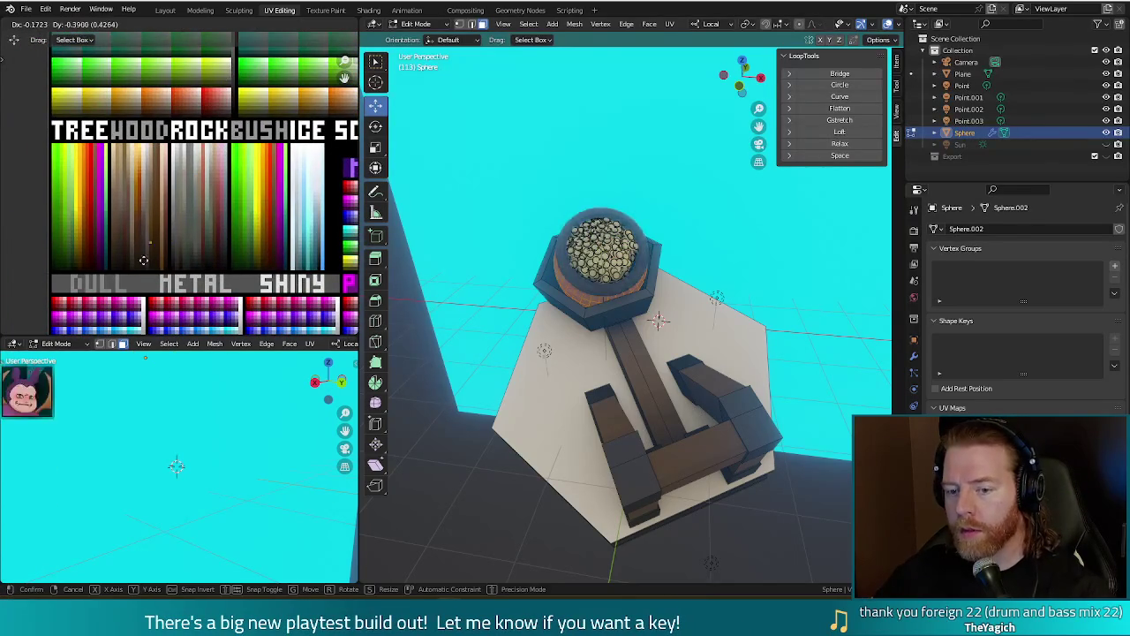
middle_drag(199, 249, 196, 116)
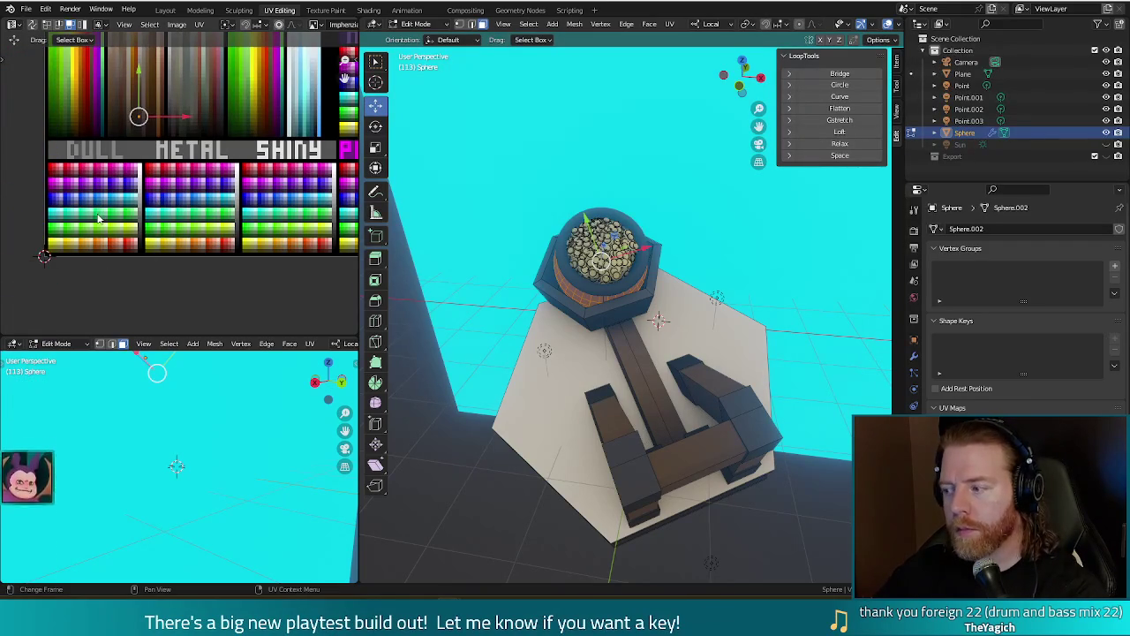
drag(139, 115, 141, 234)
key(F12)
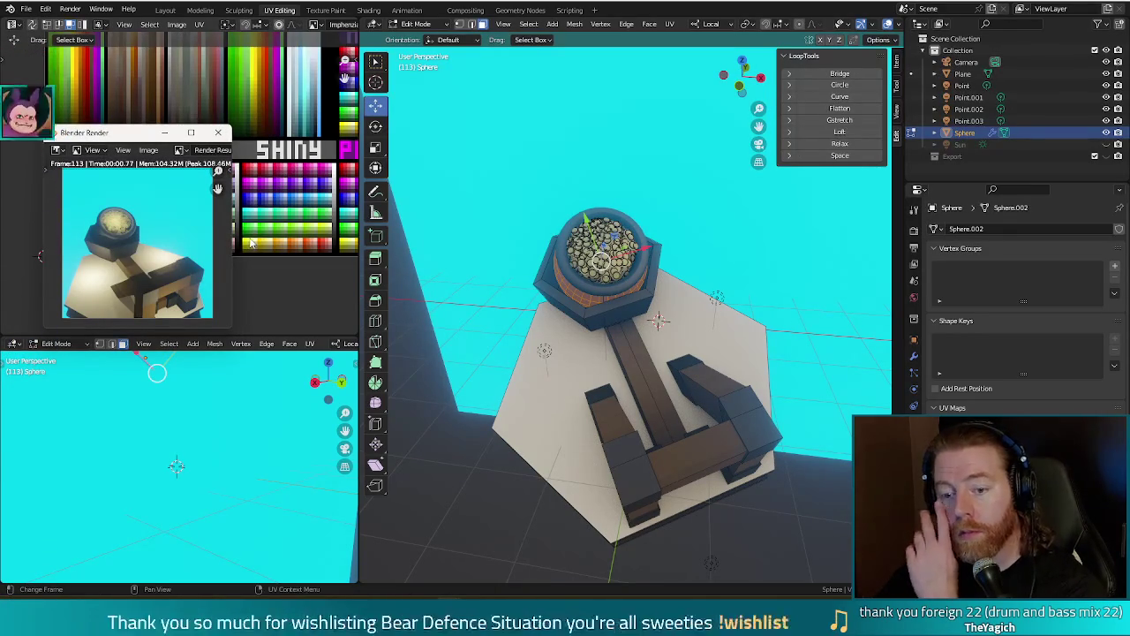
Move the coin UVs up onto another swatch, re-render, then select Point.001 in Object Mode.
click(218, 132)
drag(154, 206, 141, 173)
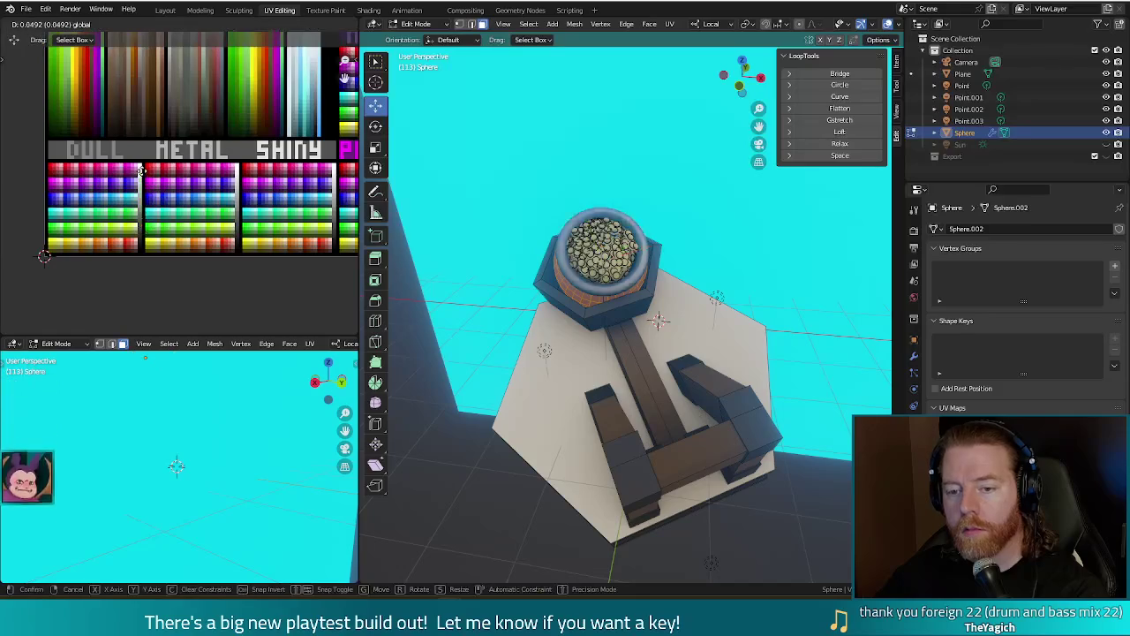
key(F12)
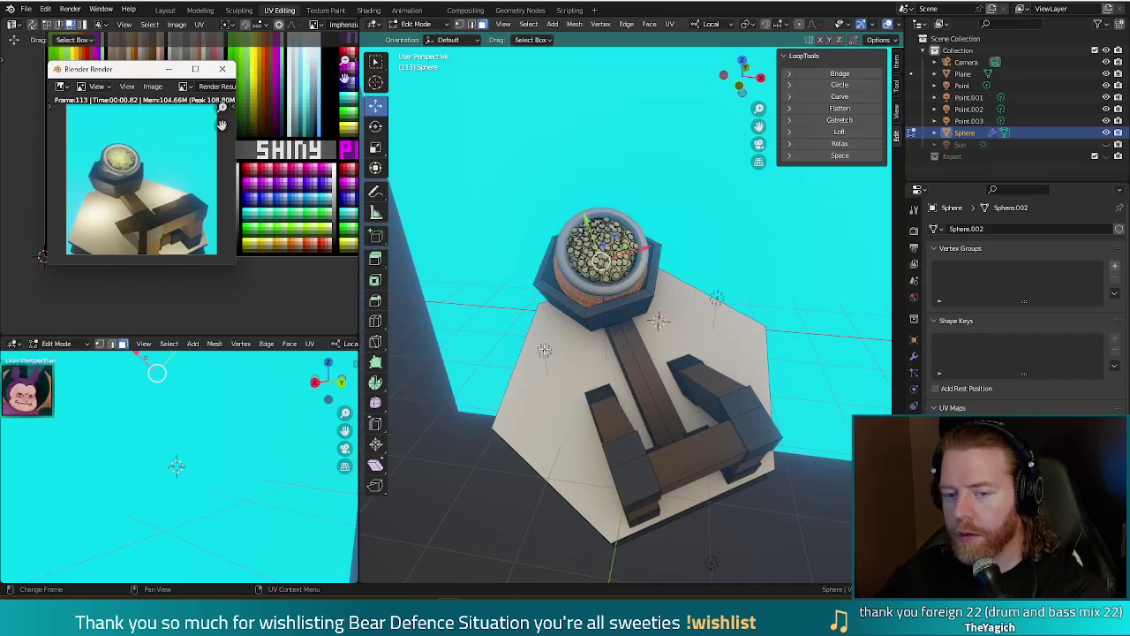
click(544, 353)
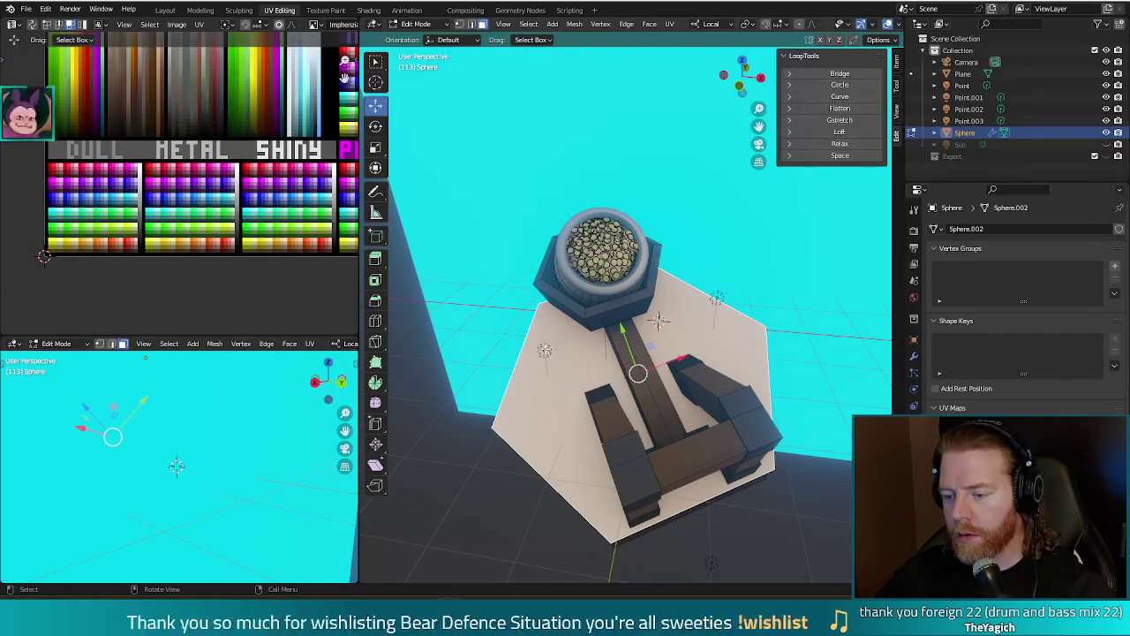
key(Tab)
click(544, 353)
Move the Point.001 and Point.002 lights further right and render a test preview.
key(g)
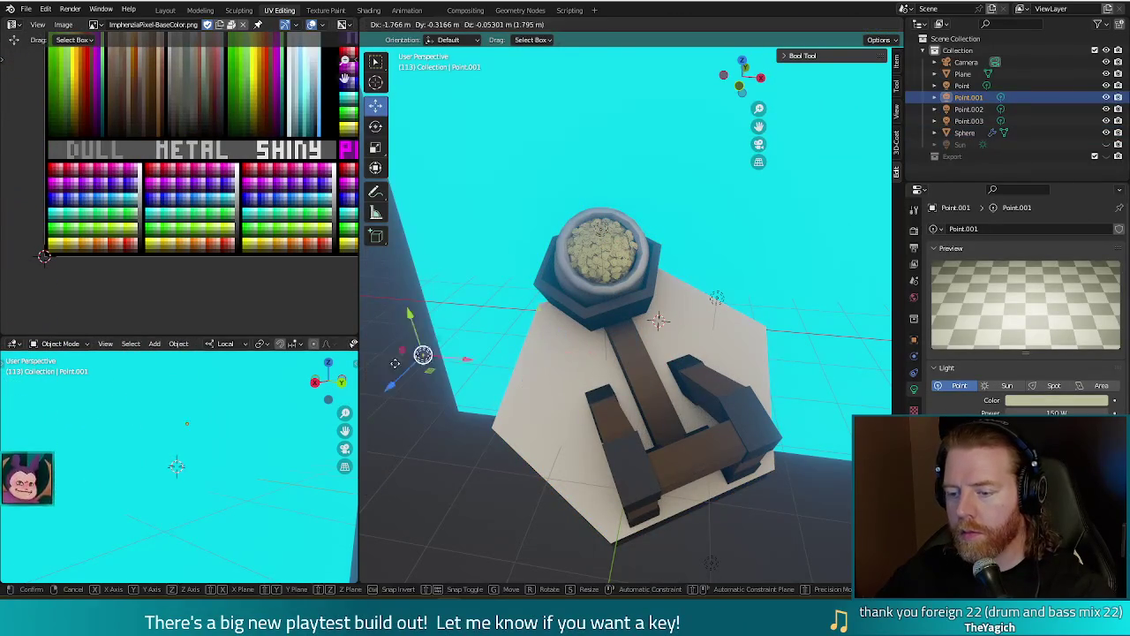
click(701, 302)
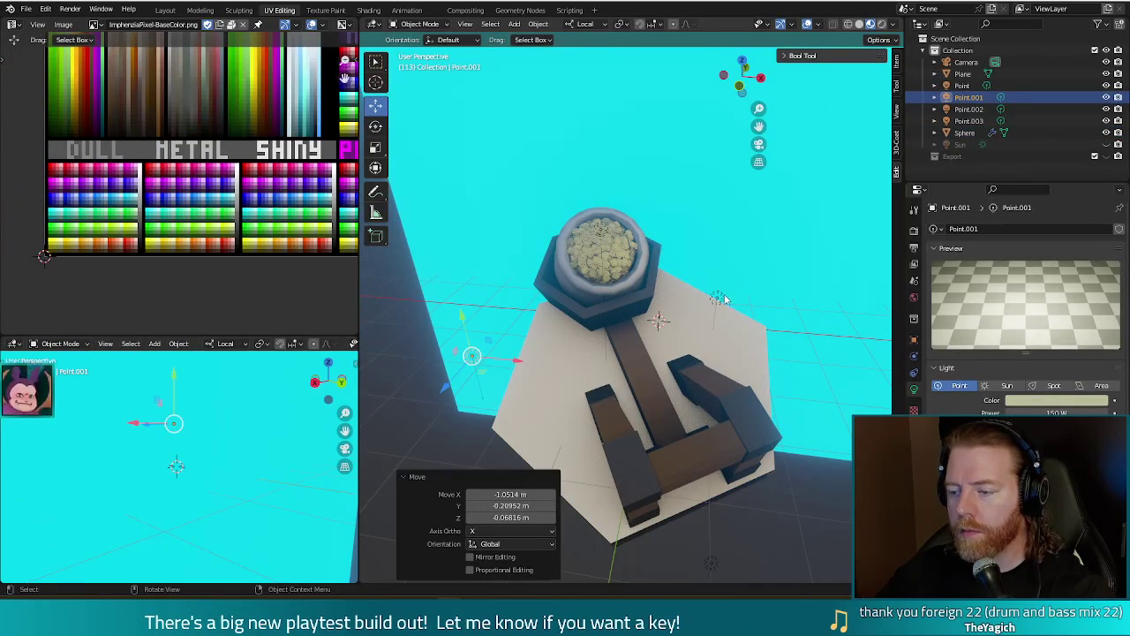
click(722, 298)
key(g)
click(801, 289)
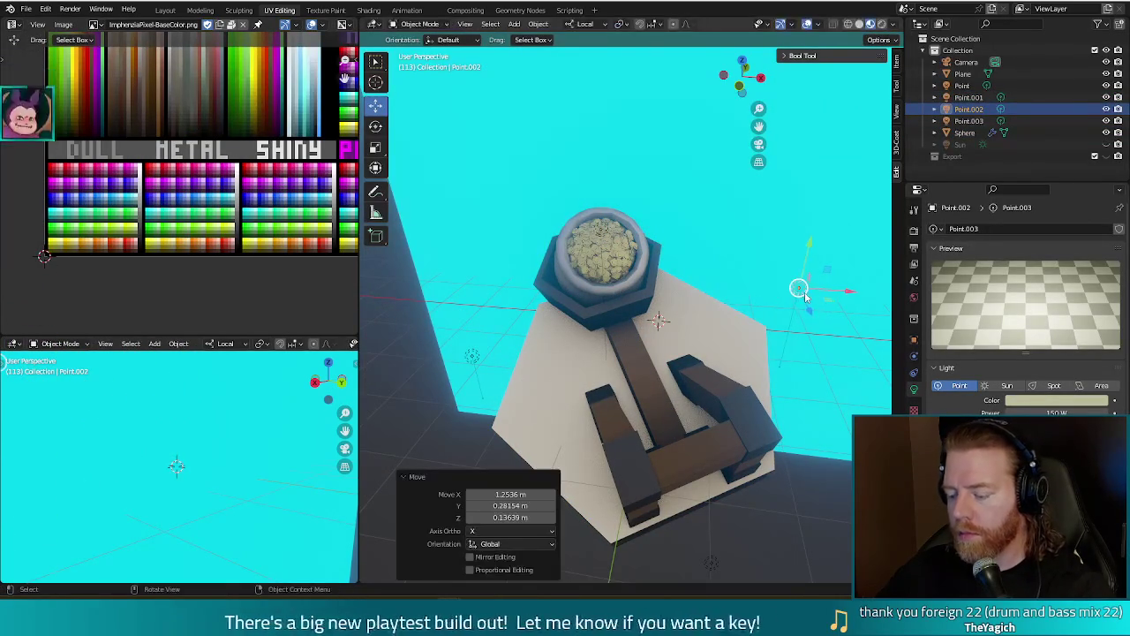
key(F12)
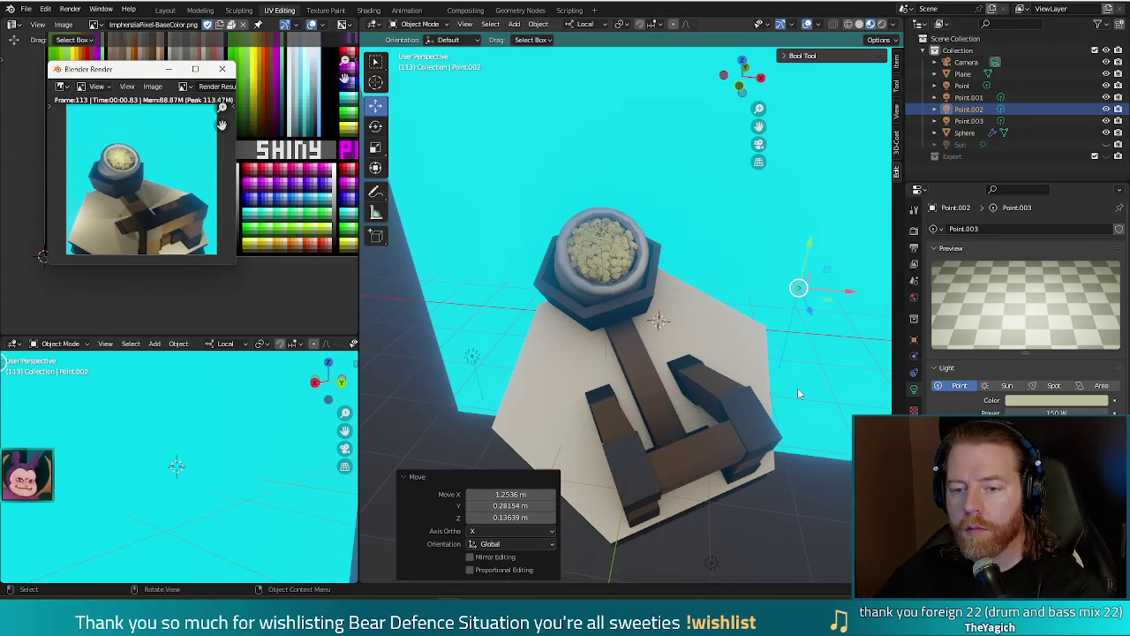
click(801, 296)
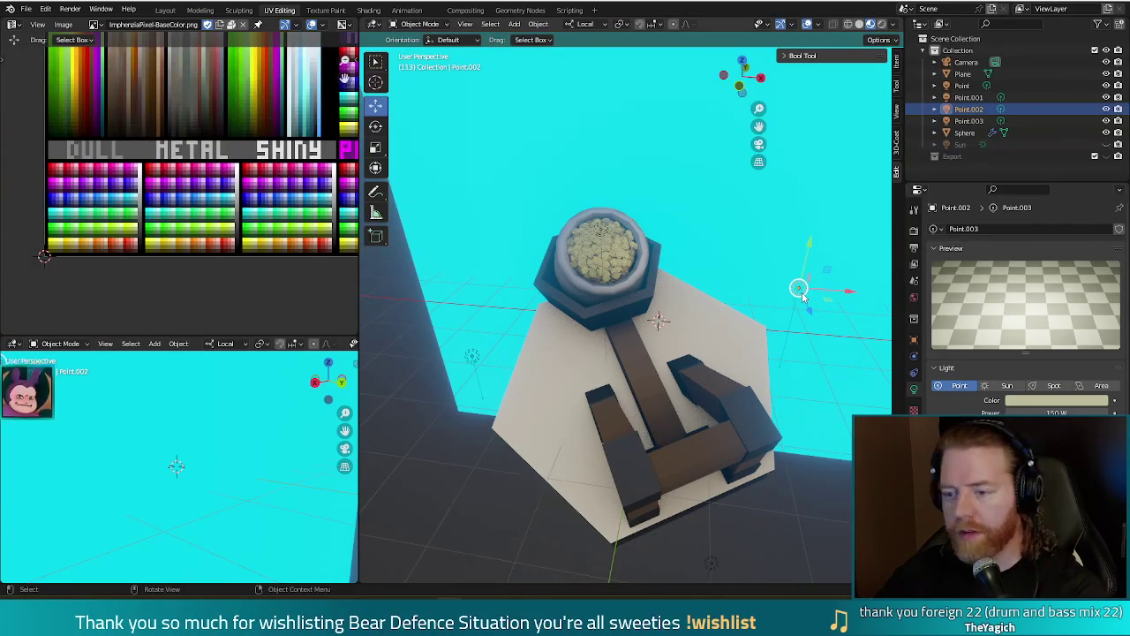
Delete the Point.002 and Point.001 lights.
key(Delete)
key(n)
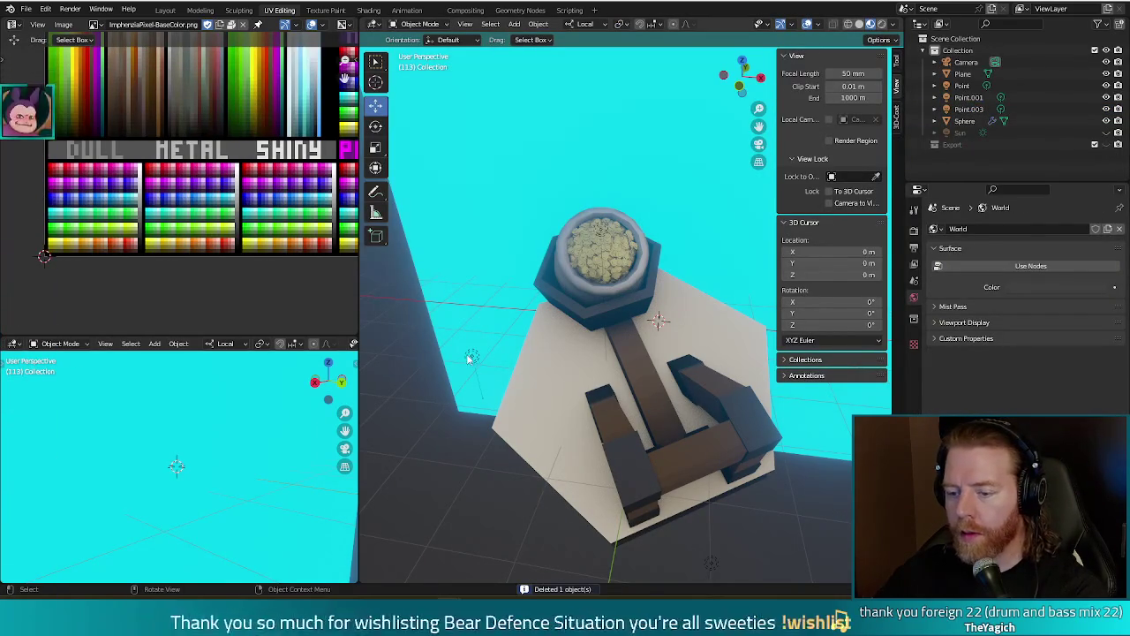
click(473, 356)
key(Delete)
middle_drag(493, 320, 504, 318)
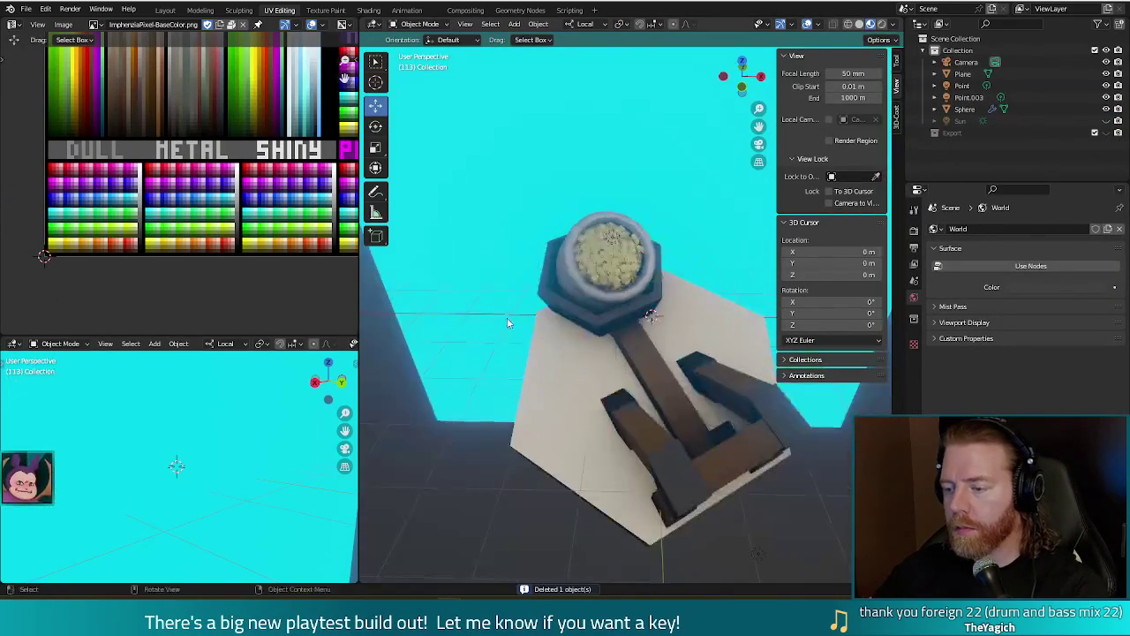
Collapse the sidebar's View and 3D Cursor panels and render the scene without the two lights.
click(788, 56)
click(788, 57)
click(788, 57)
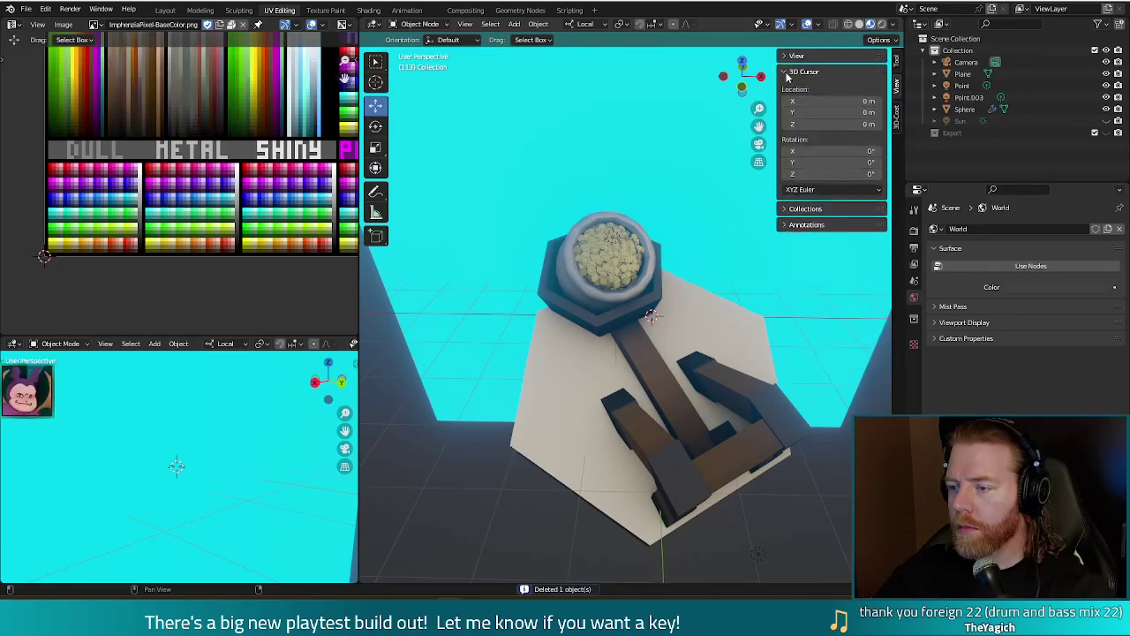
click(788, 72)
middle_drag(787, 259, 778, 277)
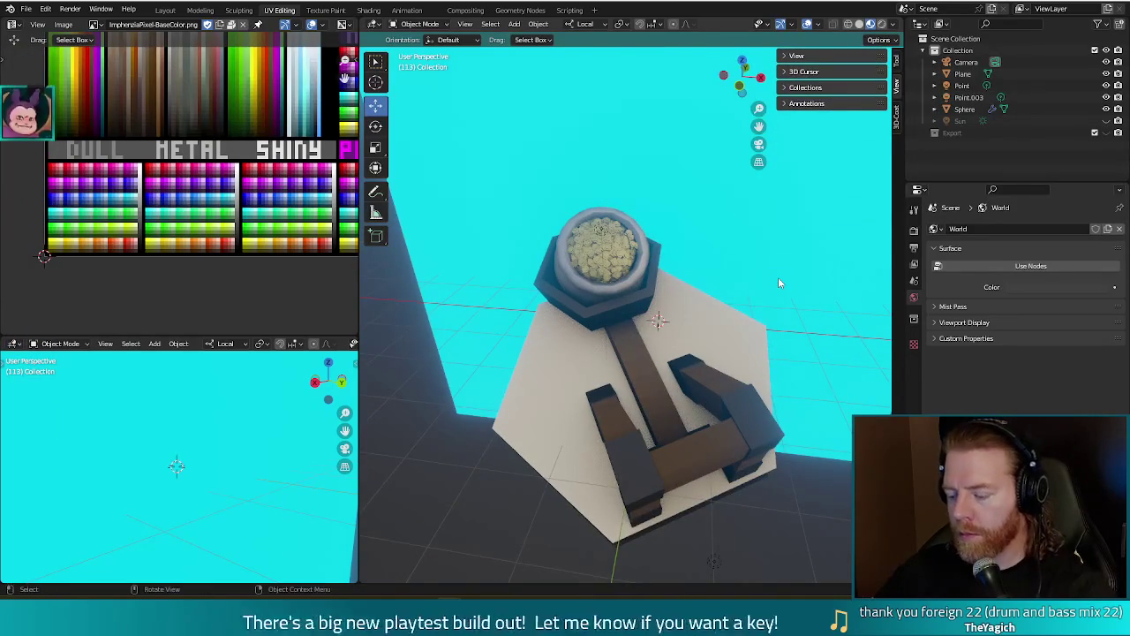
key(F12)
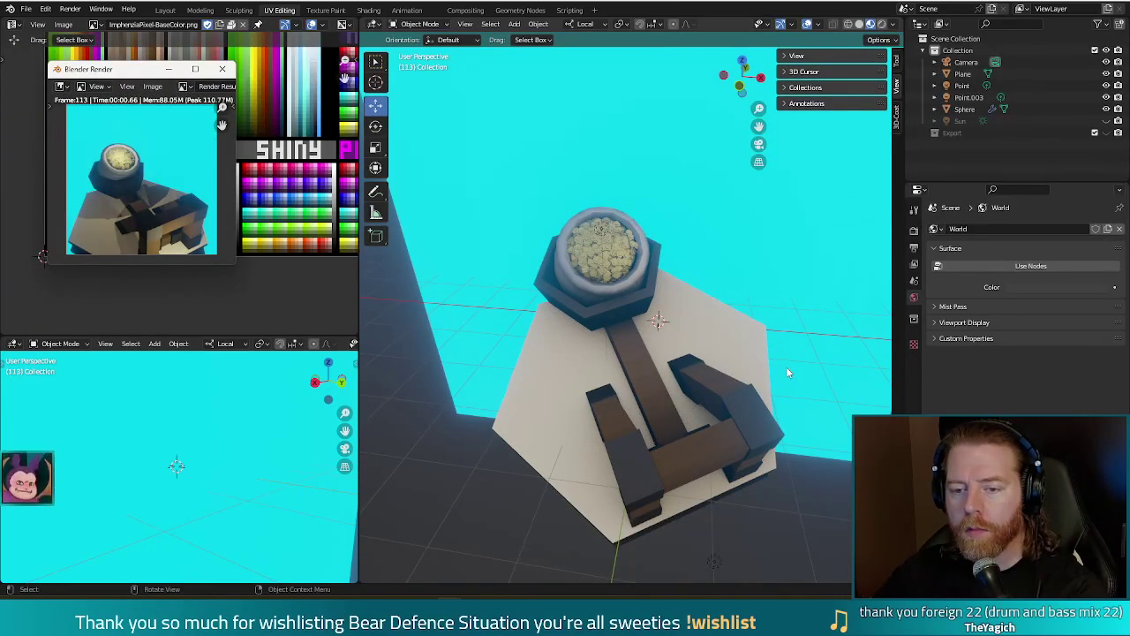
scroll(780, 355, down, 2)
scroll(776, 345, down, 3)
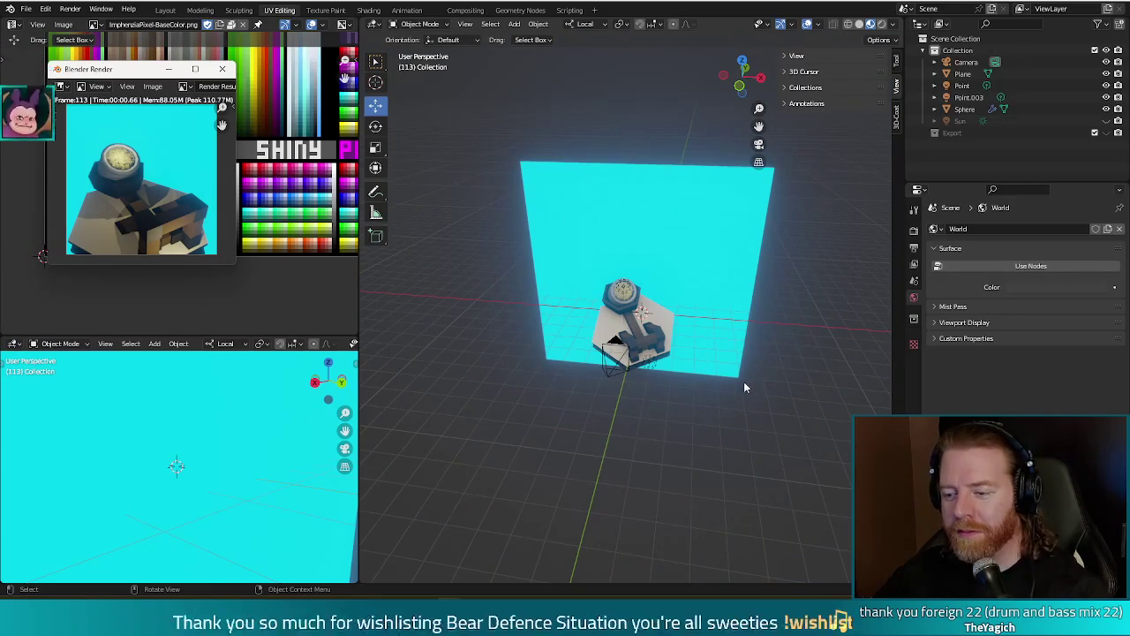
scroll(744, 382, up, 5)
Delete the point light in front of the base and render the result.
click(693, 494)
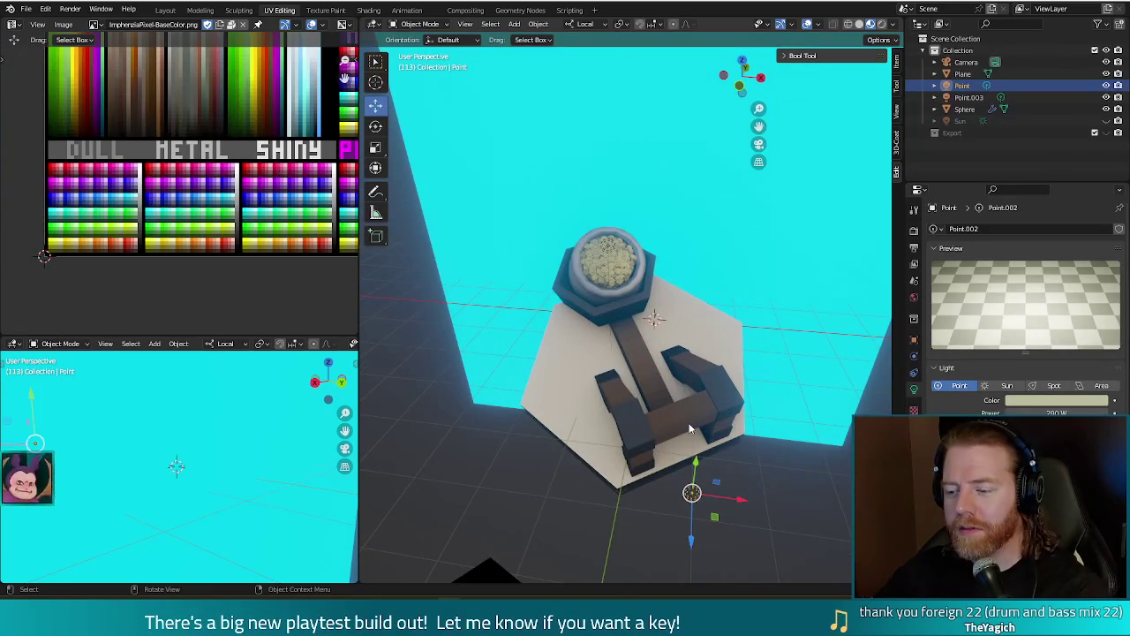
key(Delete)
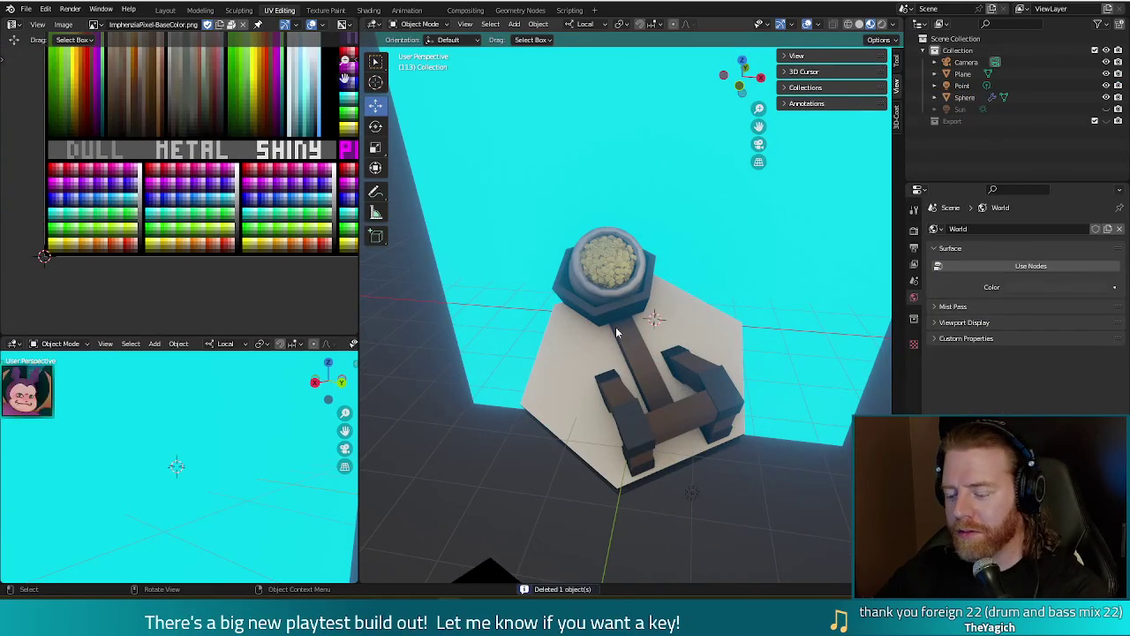
key(F12)
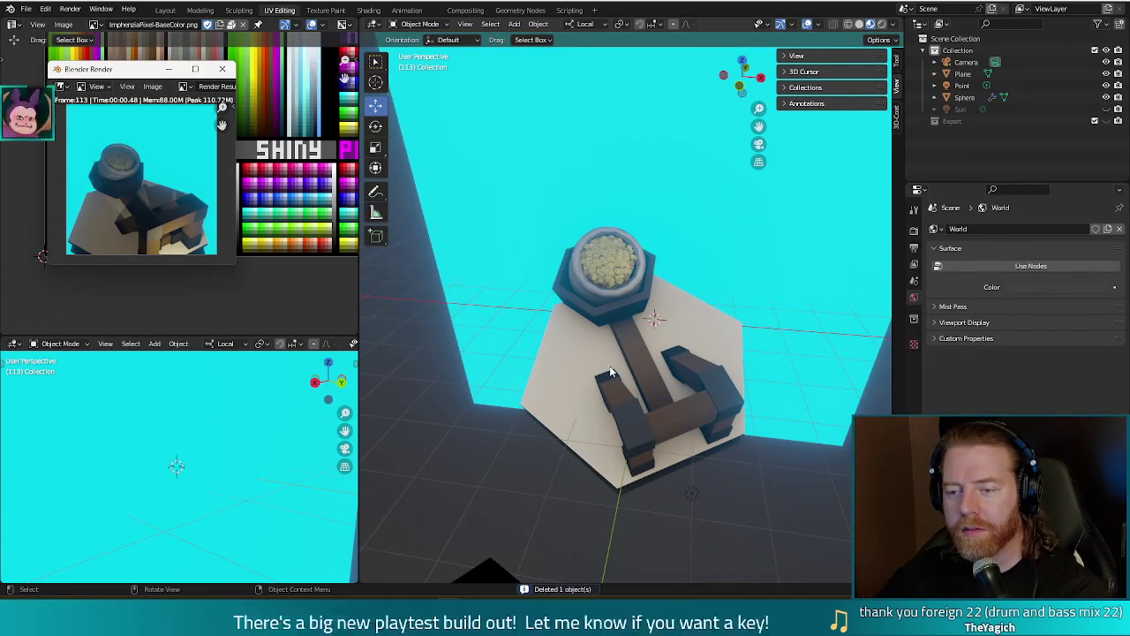
Undo three times to restore Point.003, Point.001 and Point.002, then re-render.
key(ctrl+z)
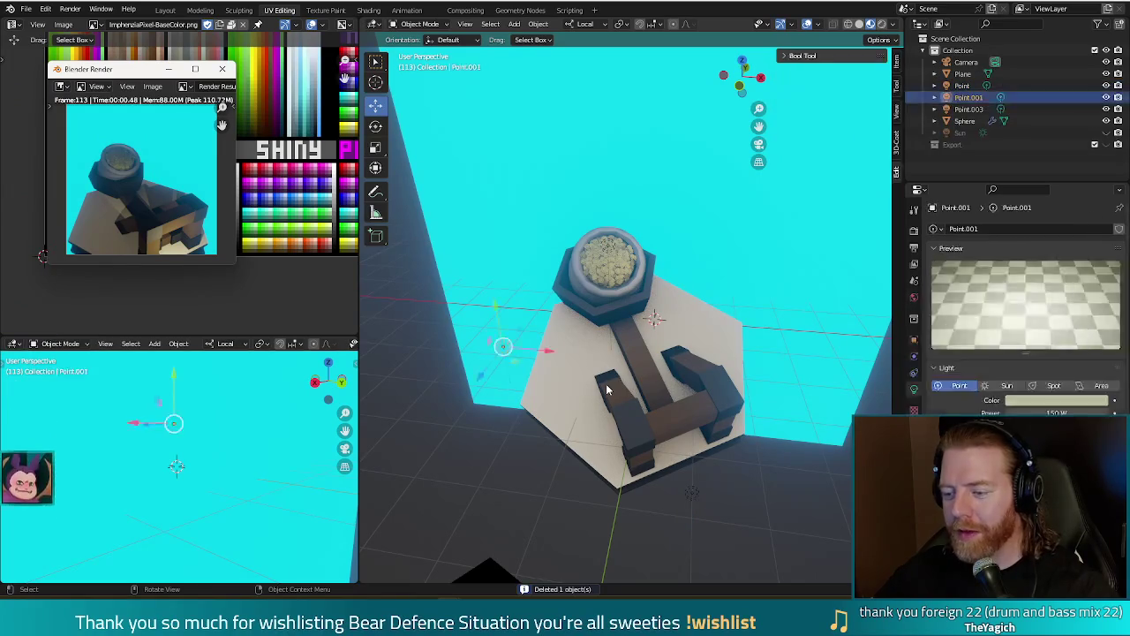
key(ctrl+z)
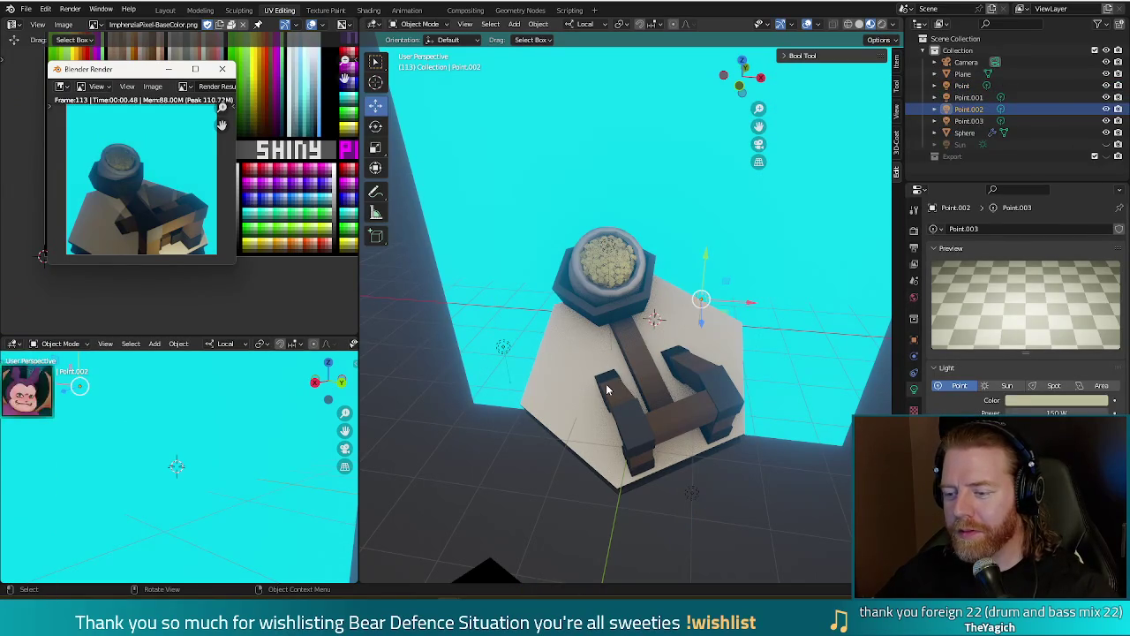
key(ctrl+z)
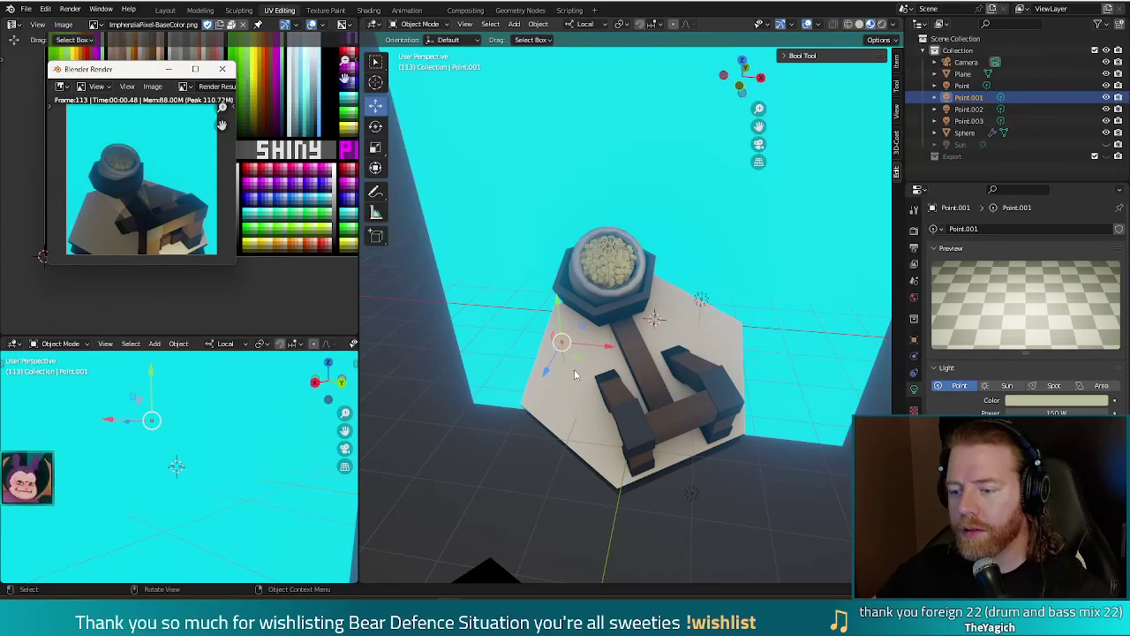
key(F12)
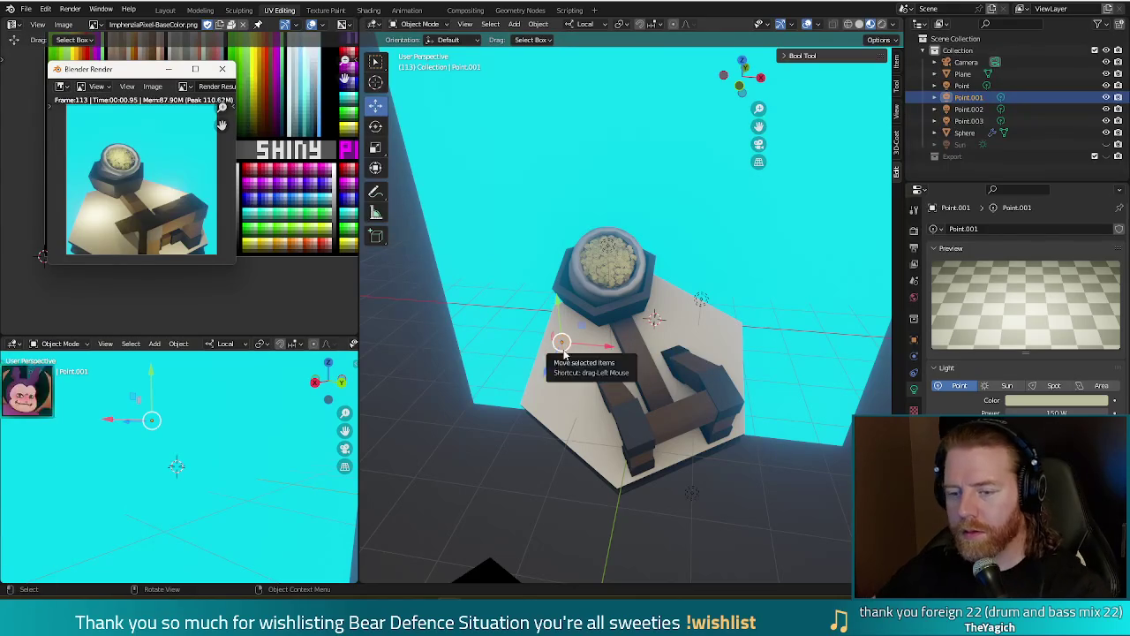
Nudge Point.001 right and place Point.002 over the base beside the pot, then render.
drag(562, 344, 591, 350)
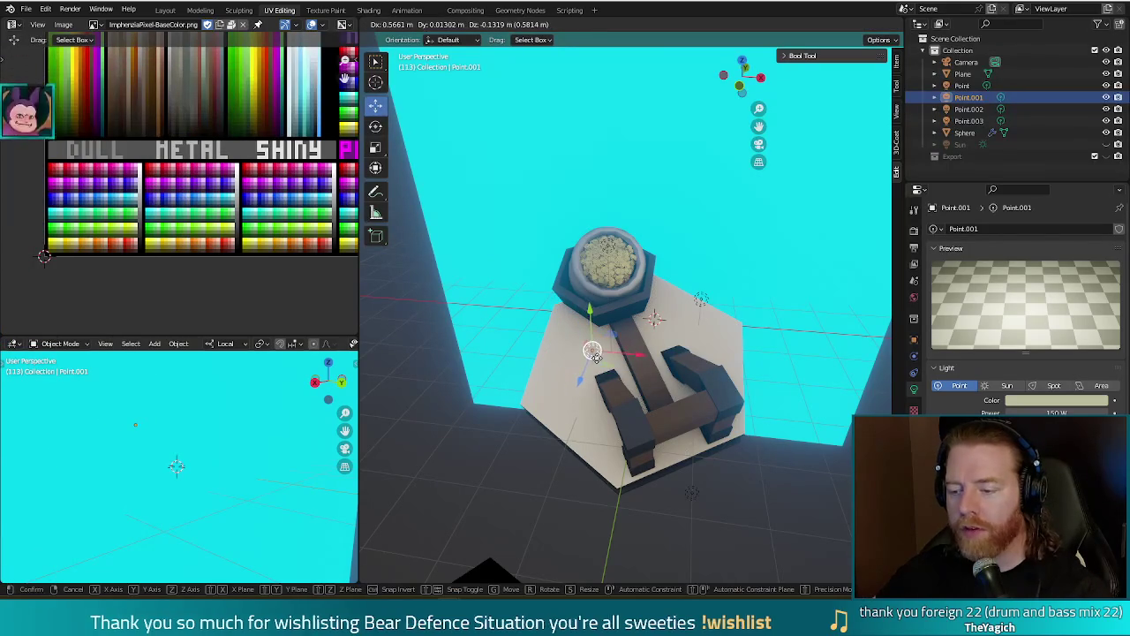
click(700, 300)
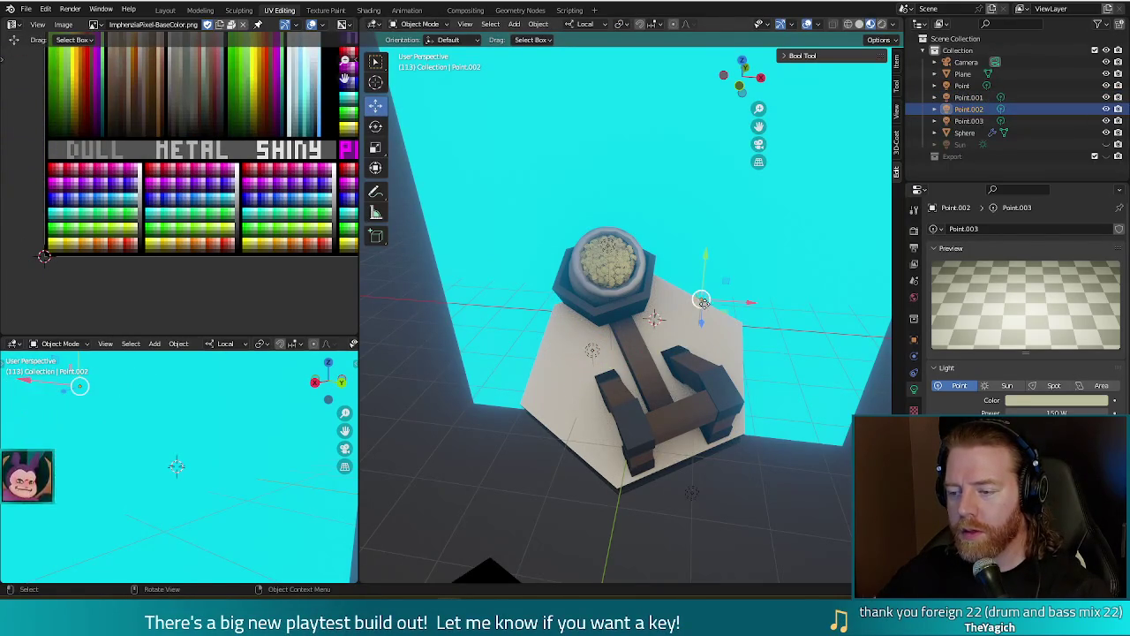
key(g)
click(681, 326)
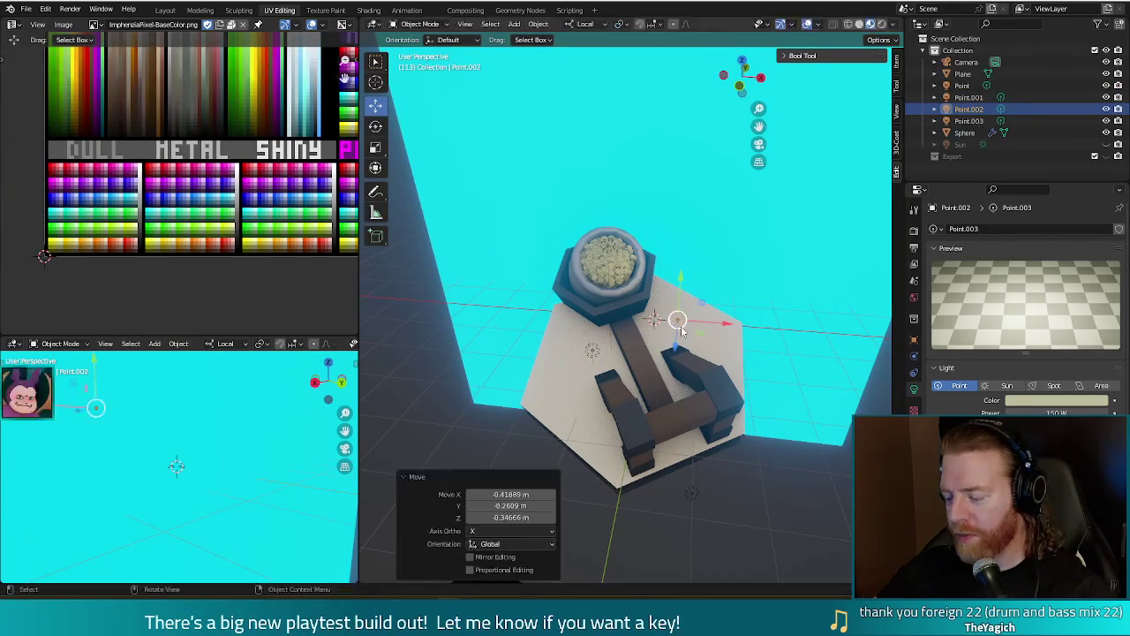
key(F12)
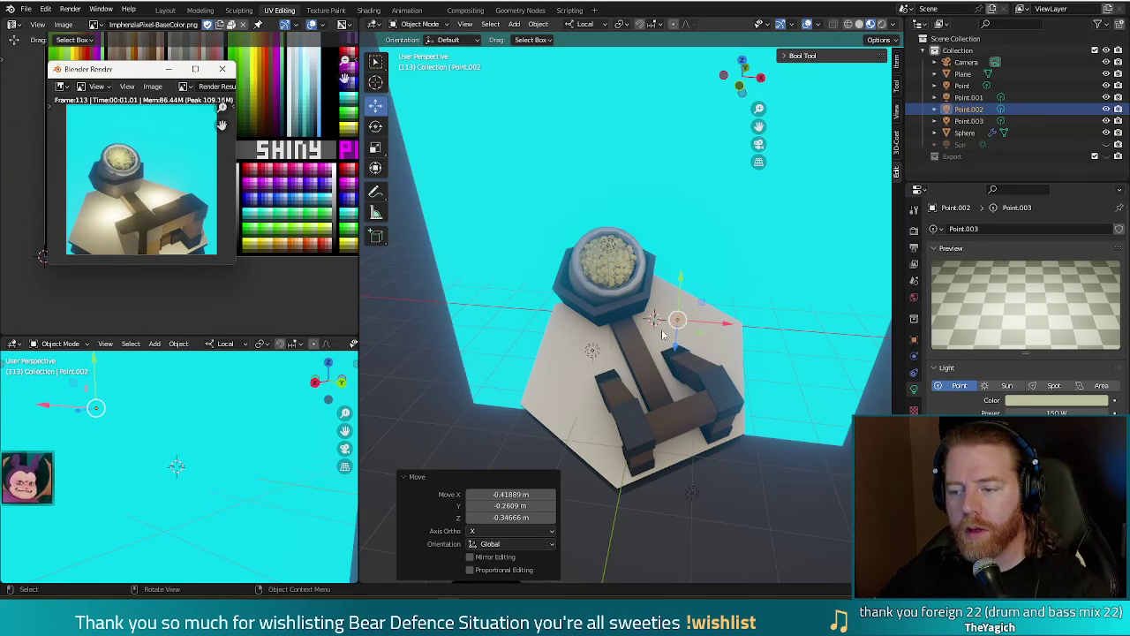
click(591, 350)
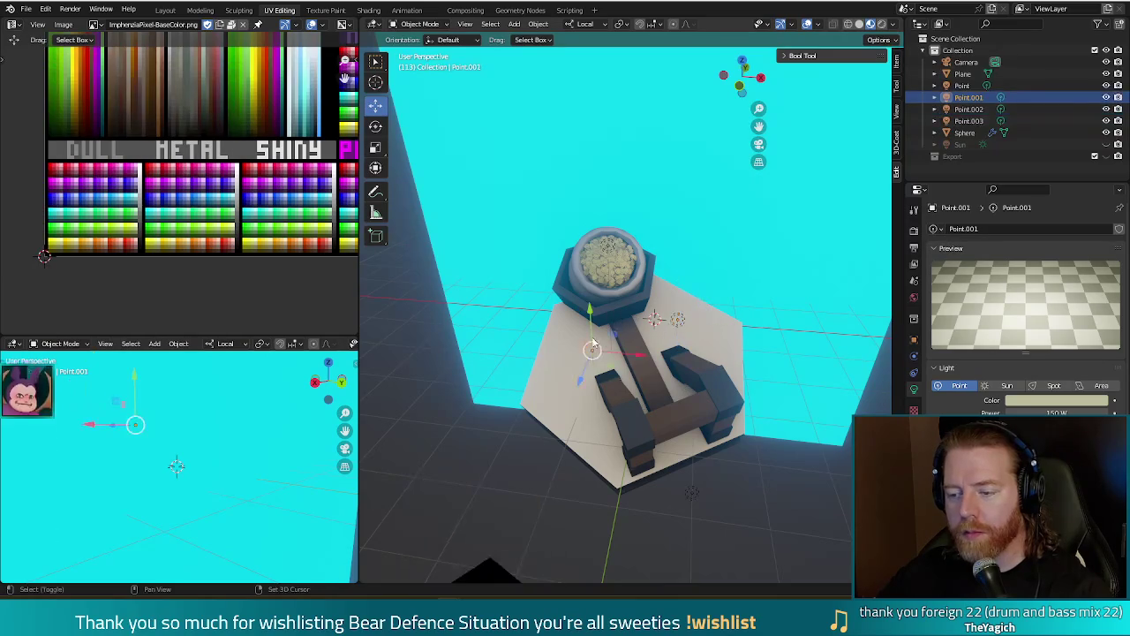
Raise Point.001 and Point.002 together about 0.36 m along local Y and render a preview.
shift+click(678, 321)
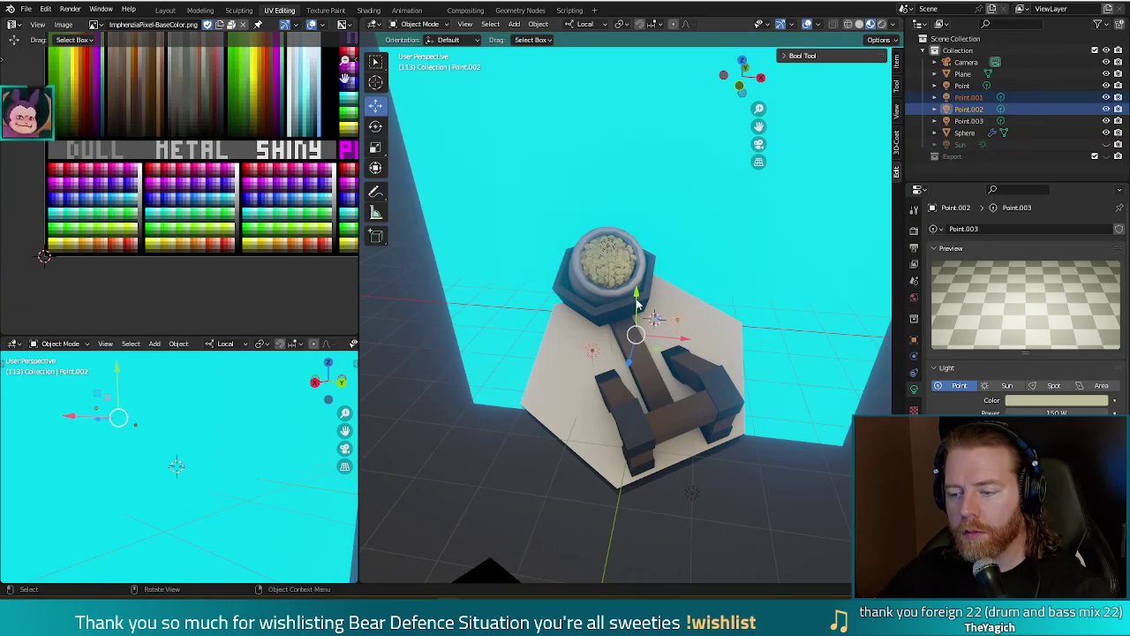
key(g)
click(682, 384)
key(F12)
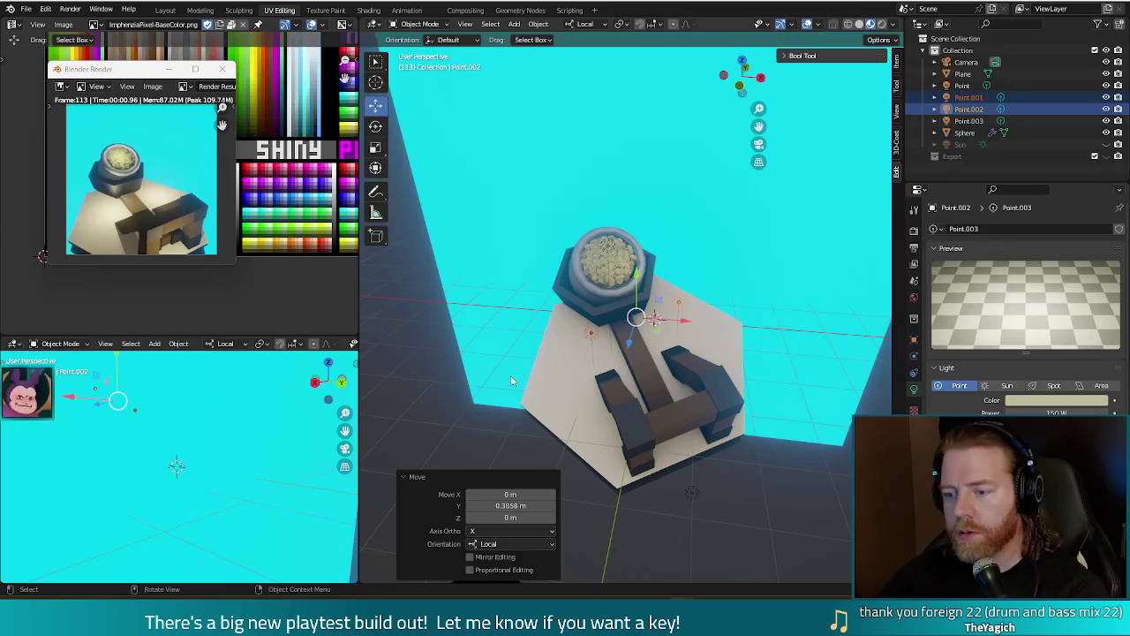
Move Point.001 up and left and Point.002 upward, then check a render preview.
click(591, 333)
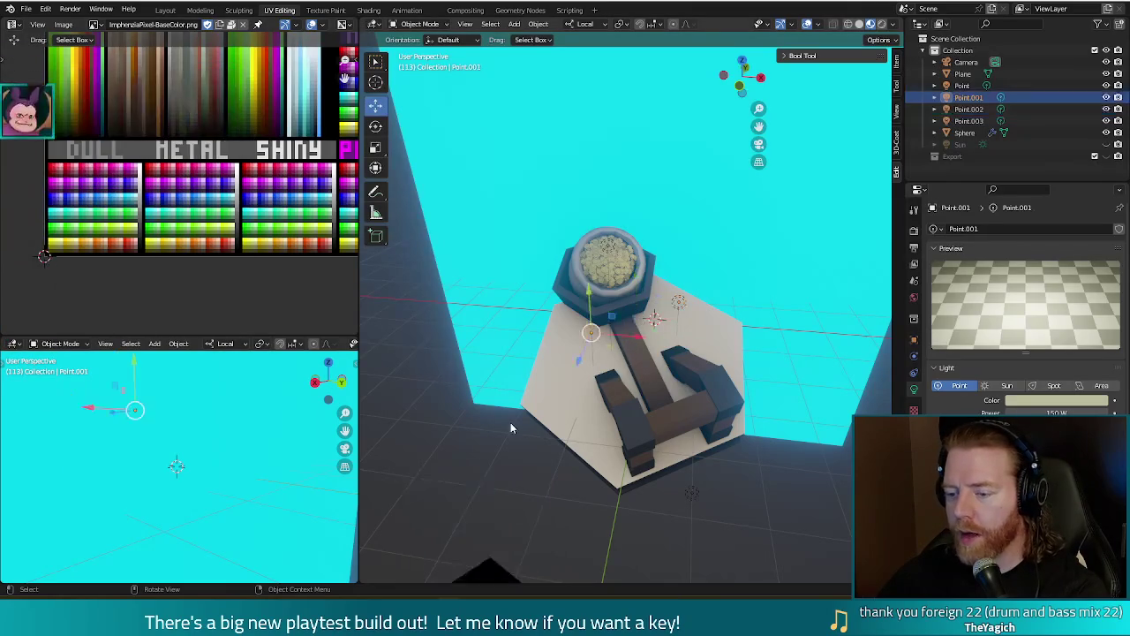
drag(591, 335, 564, 330)
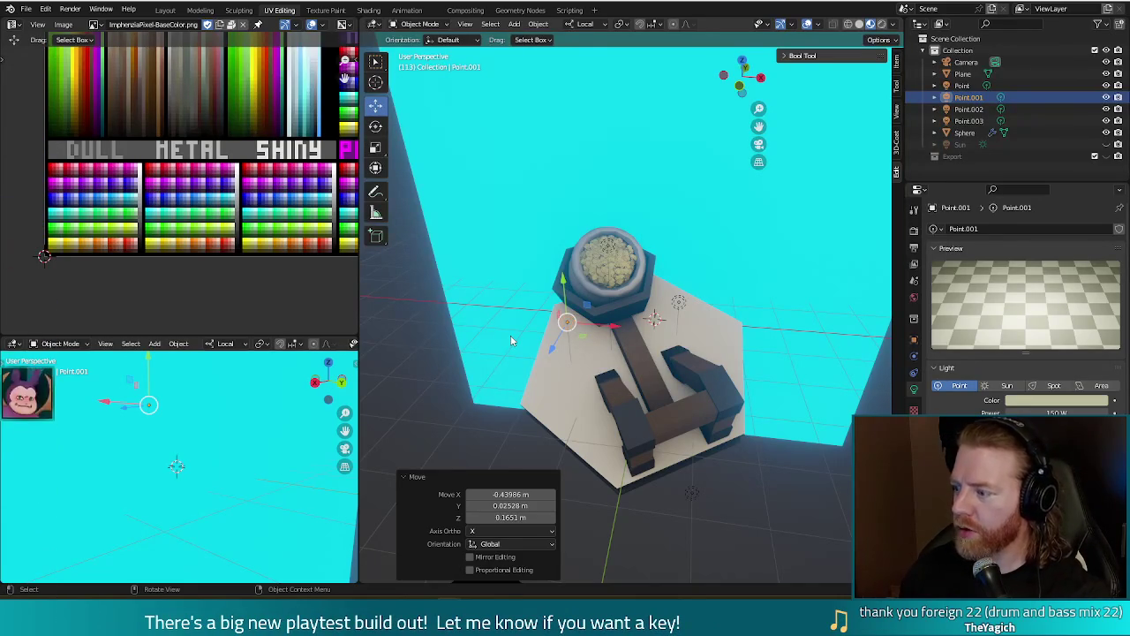
click(681, 302)
key(g)
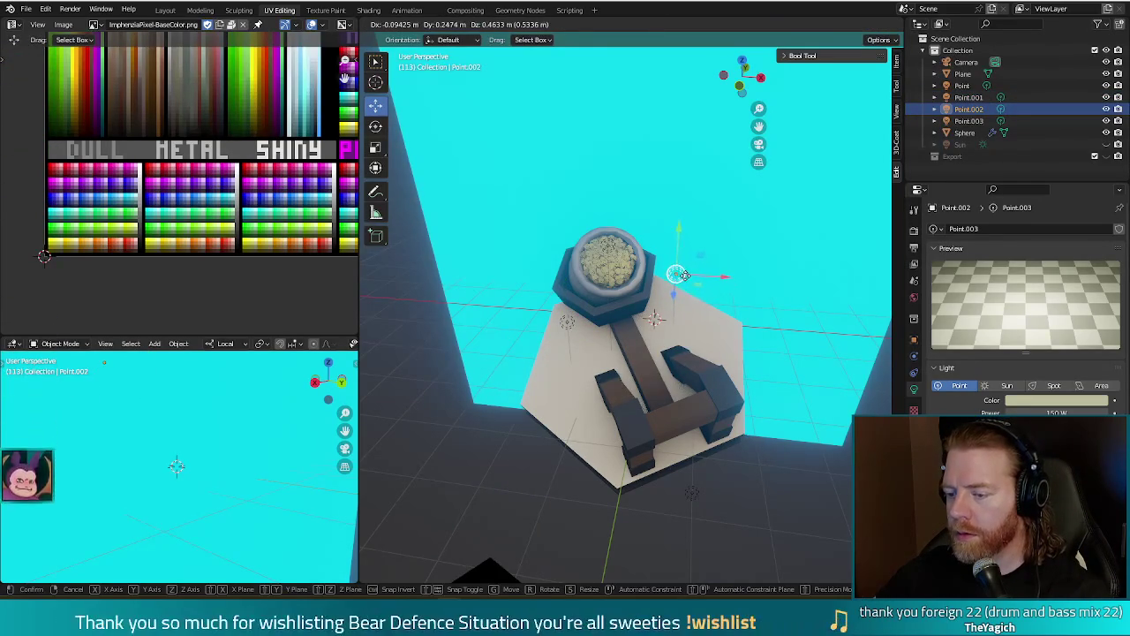
click(684, 275)
key(F12)
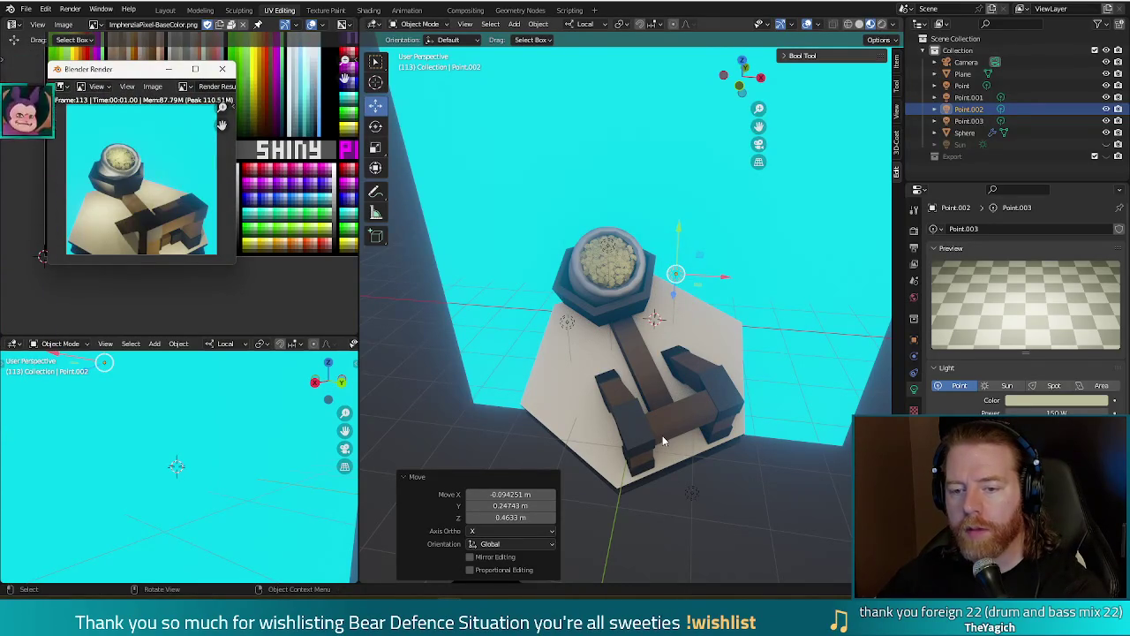
key(F11)
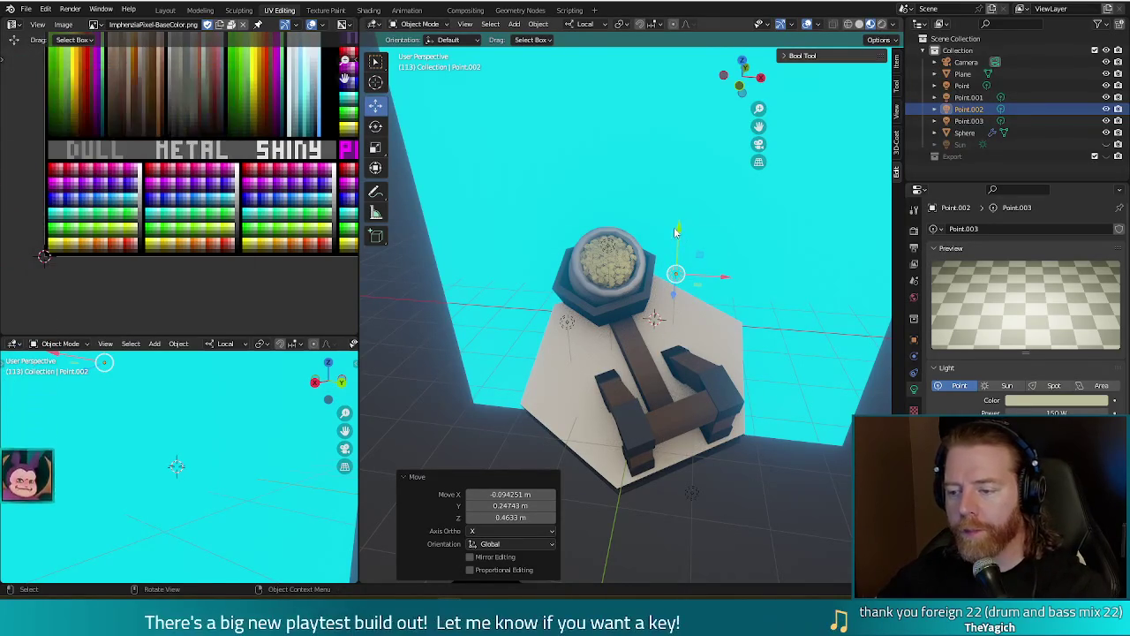
Shift Point.001 along its Y axis and check another render.
click(567, 321)
drag(566, 263, 560, 267)
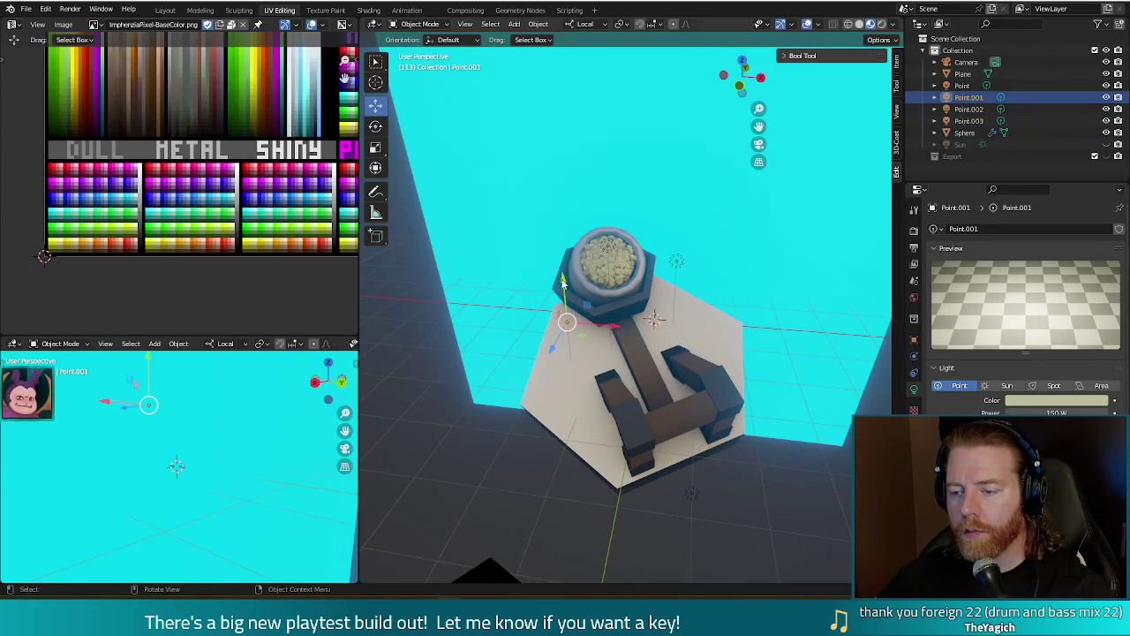
key(F12)
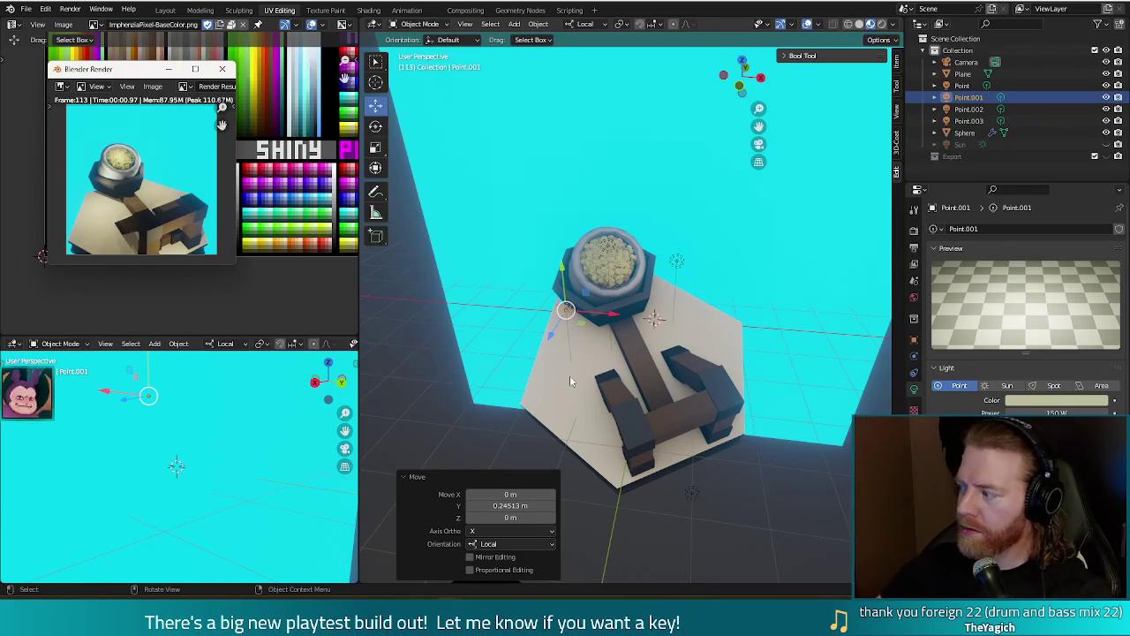
key(F11)
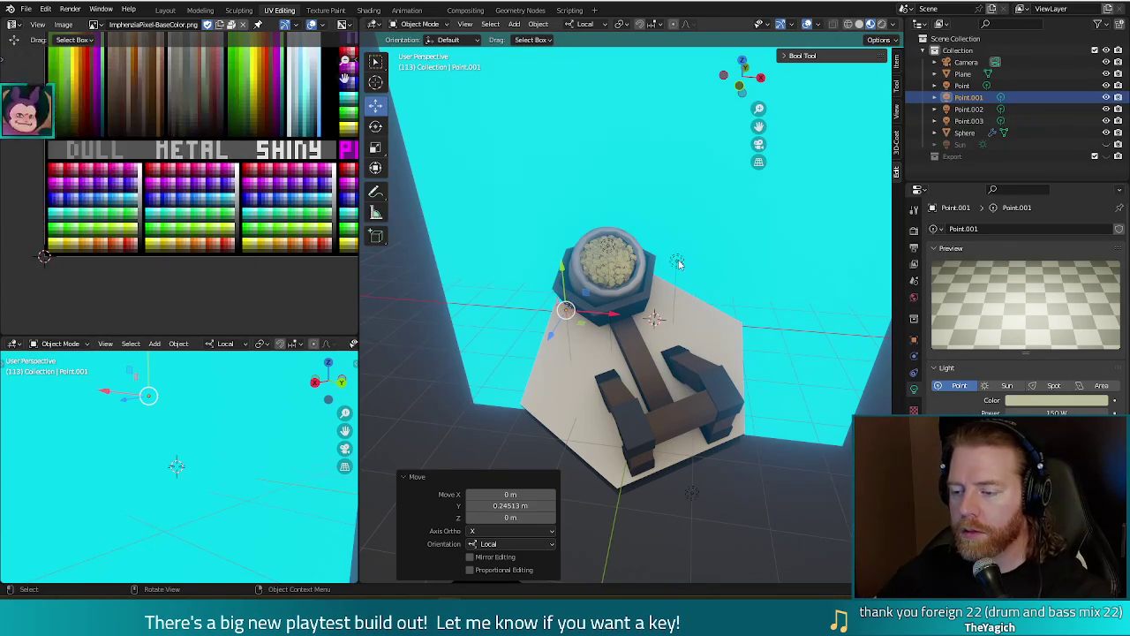
Try moving Point.002 along its local Z axis, then undo the move.
click(679, 263)
key(g)
key(z)
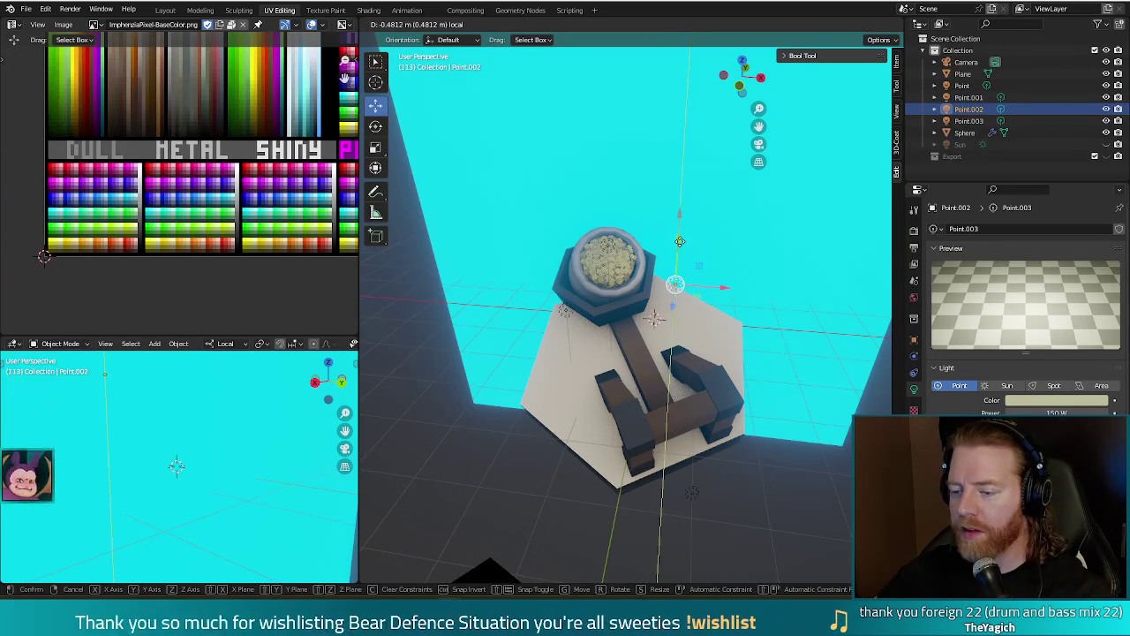
click(679, 241)
key(ctrl+z)
Move the Point.001 light in the bowl along its local Y axis and render to check.
click(623, 284)
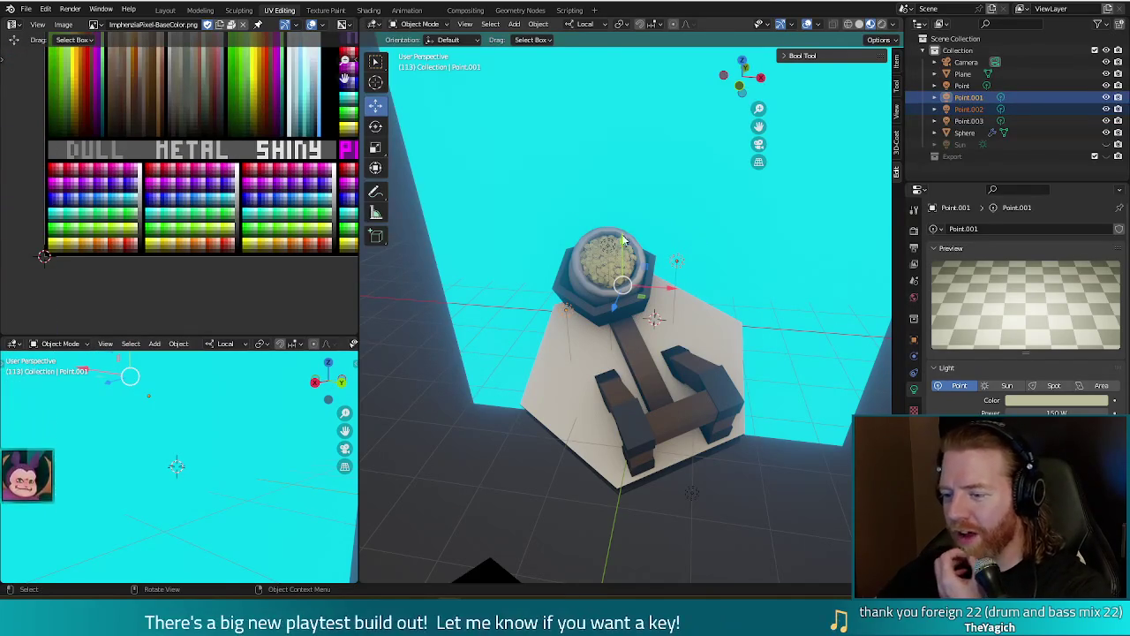
key(g)
key(y)
key(y)
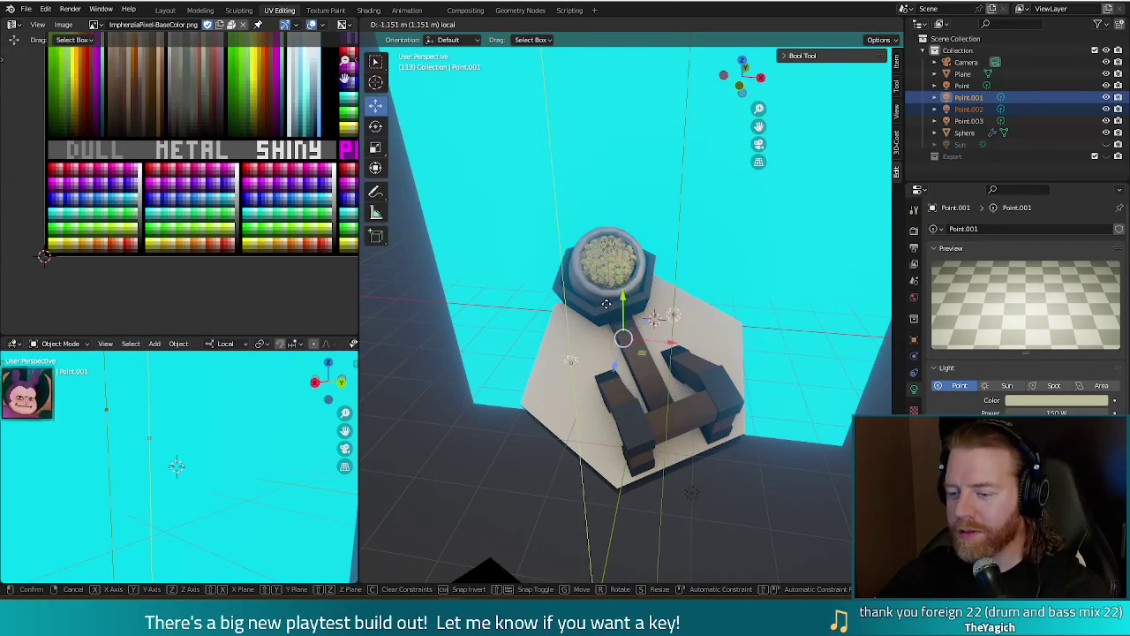
click(608, 280)
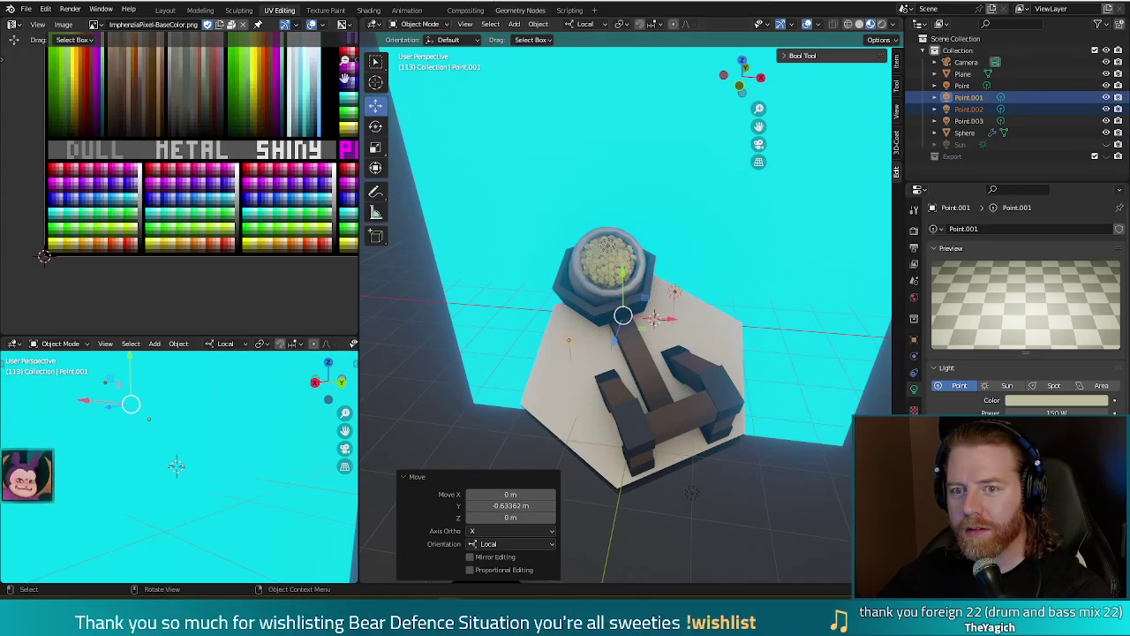
key(F12)
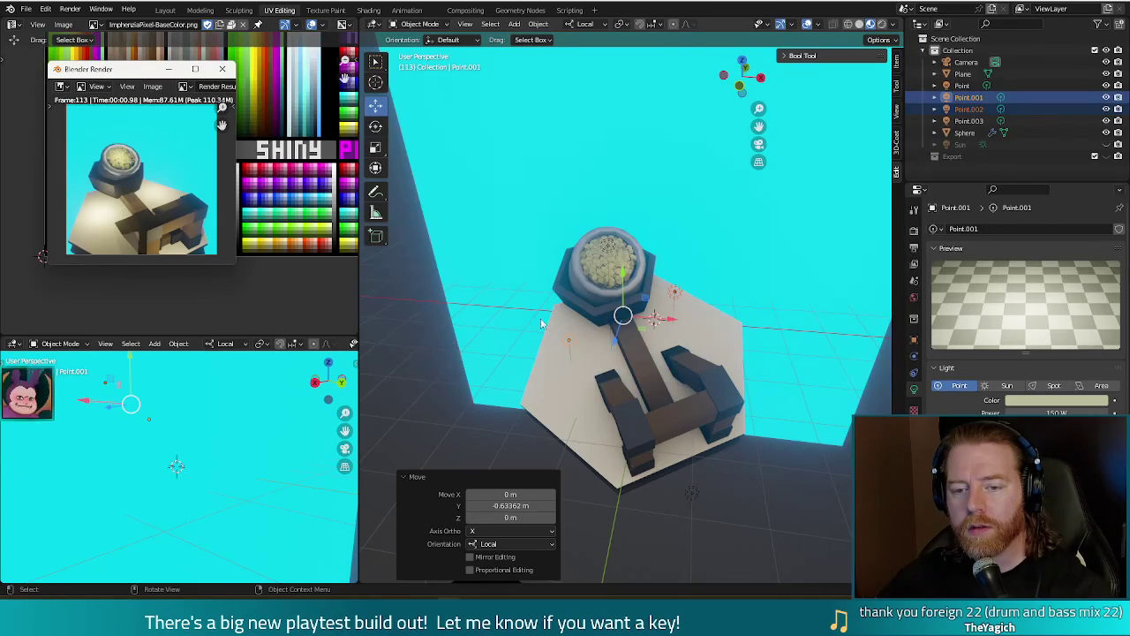
click(661, 299)
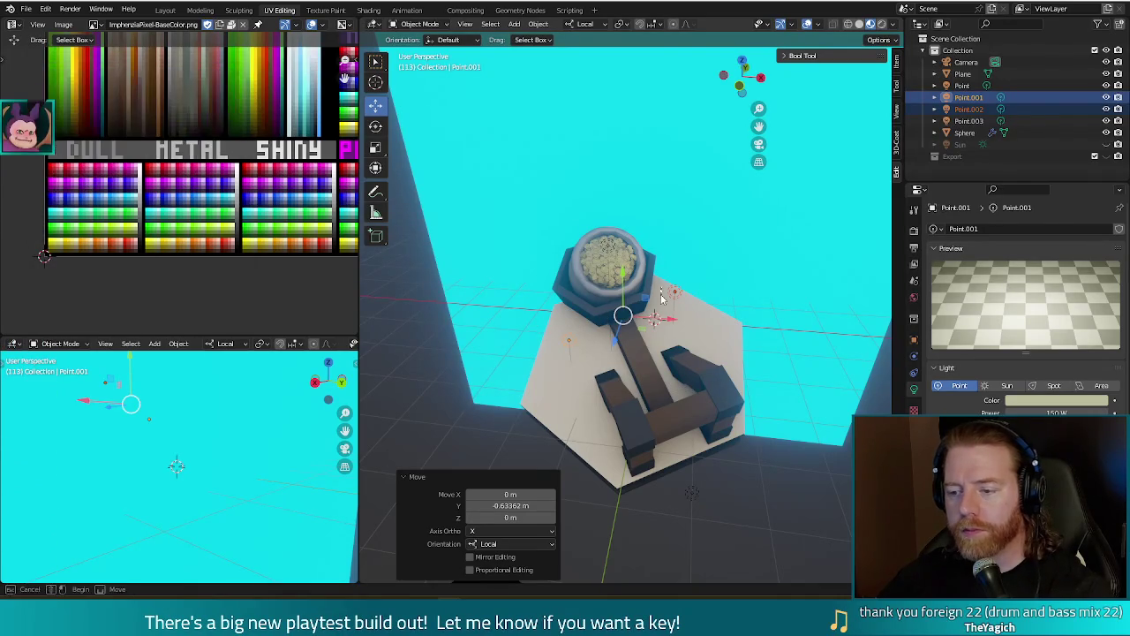
Select the coin-filled sphere and enter Edit Mode, orbiting to look down on the pot.
click(578, 304)
key(Tab)
middle_drag(577, 305, 559, 280)
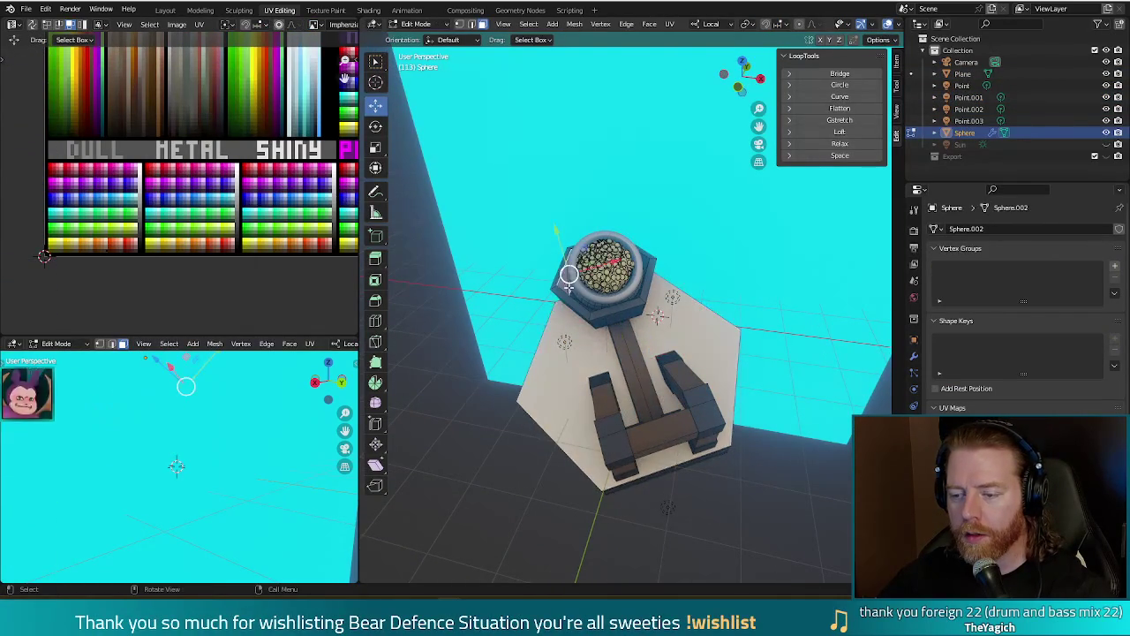
middle_drag(562, 281, 636, 265)
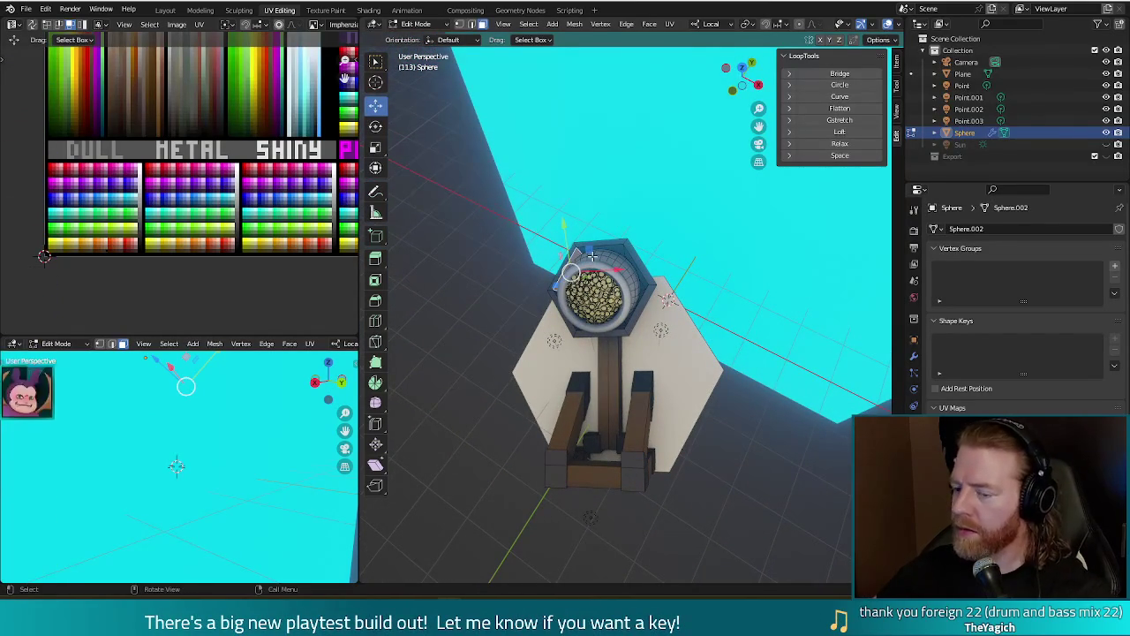
middle_drag(614, 250, 679, 251)
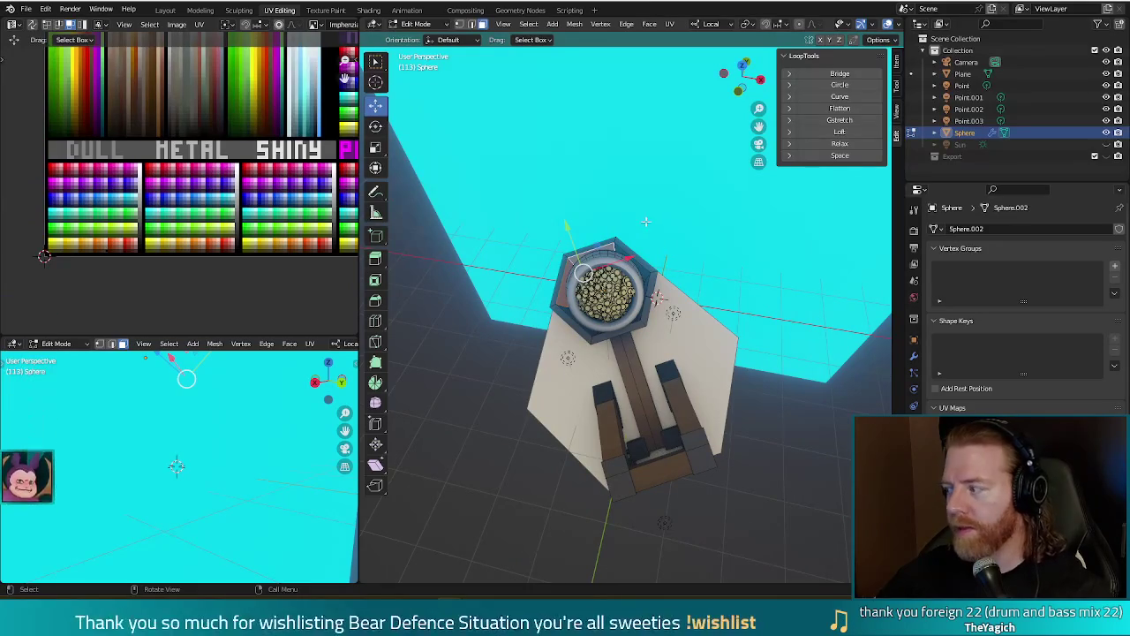
mouse_move(651, 232)
middle_down()
mouse_move(782, 306)
mouse_move(655, 270)
mouse_move(701, 297)
mouse_move(687, 330)
mouse_move(659, 324)
middle_up()
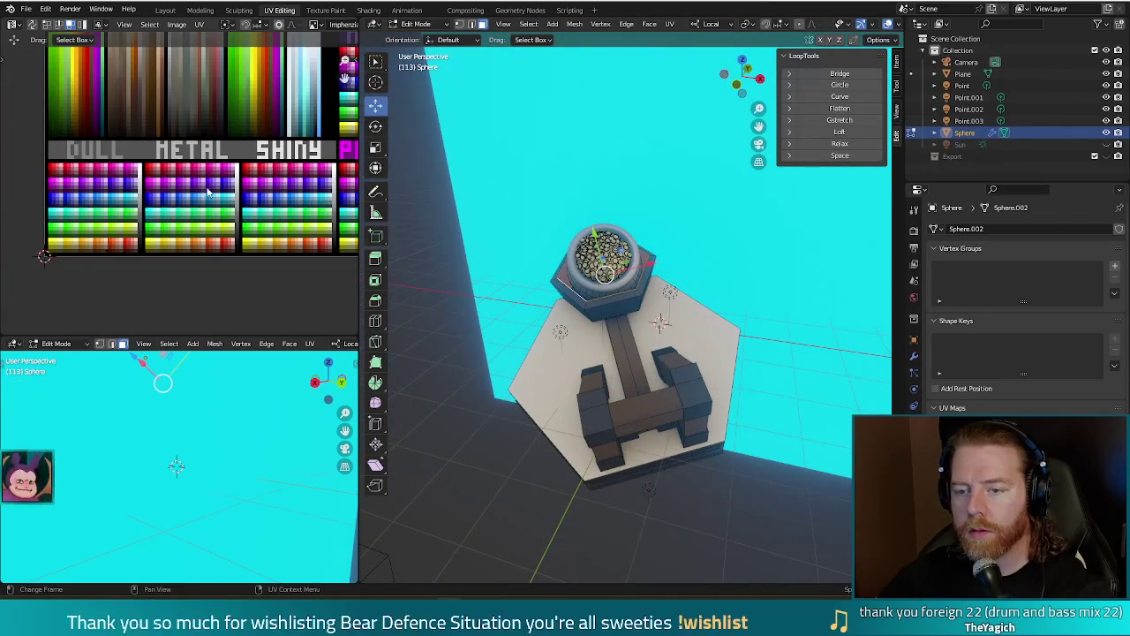
scroll(204, 189, down, 4)
Move the sphere's UVs onto a new palette swatch and render to check the coins.
key(g)
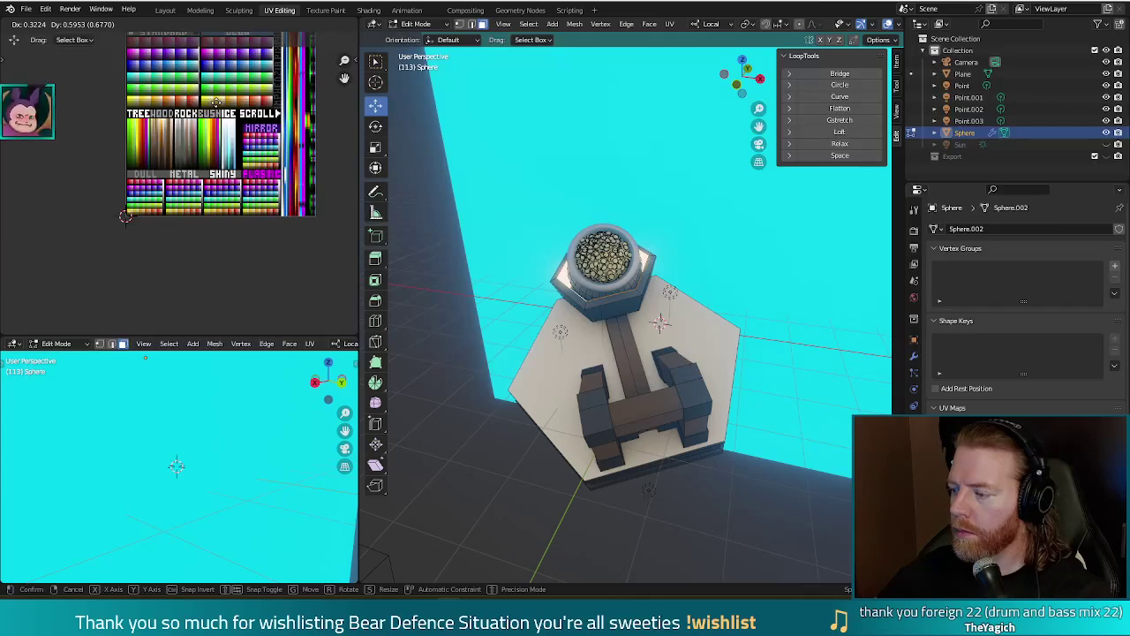
click(212, 101)
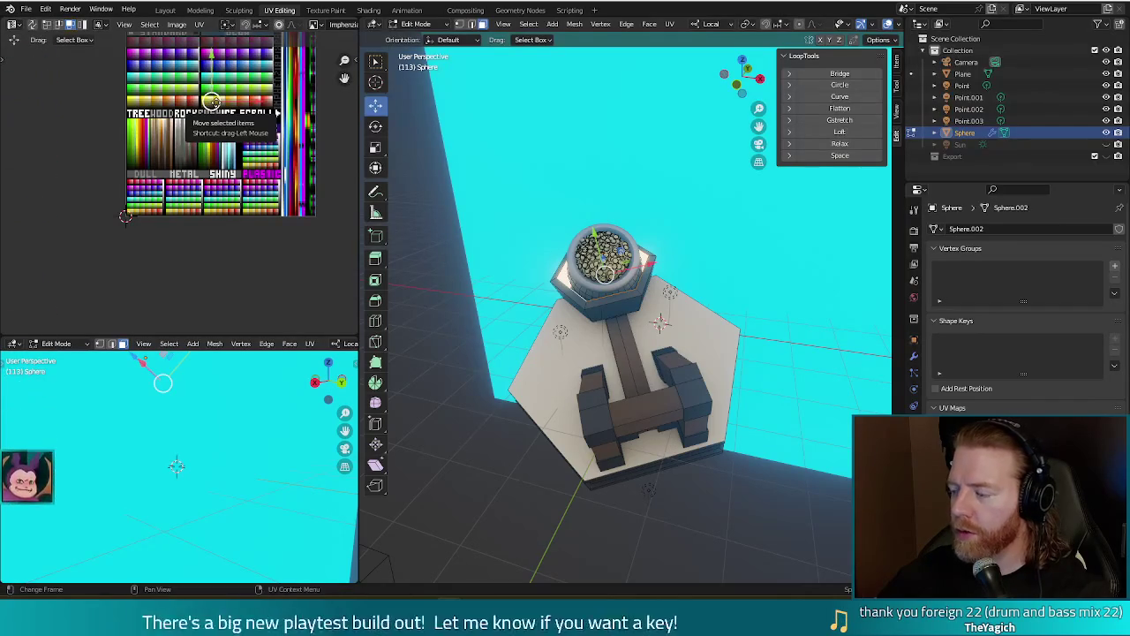
middle_drag(212, 101, 195, 120)
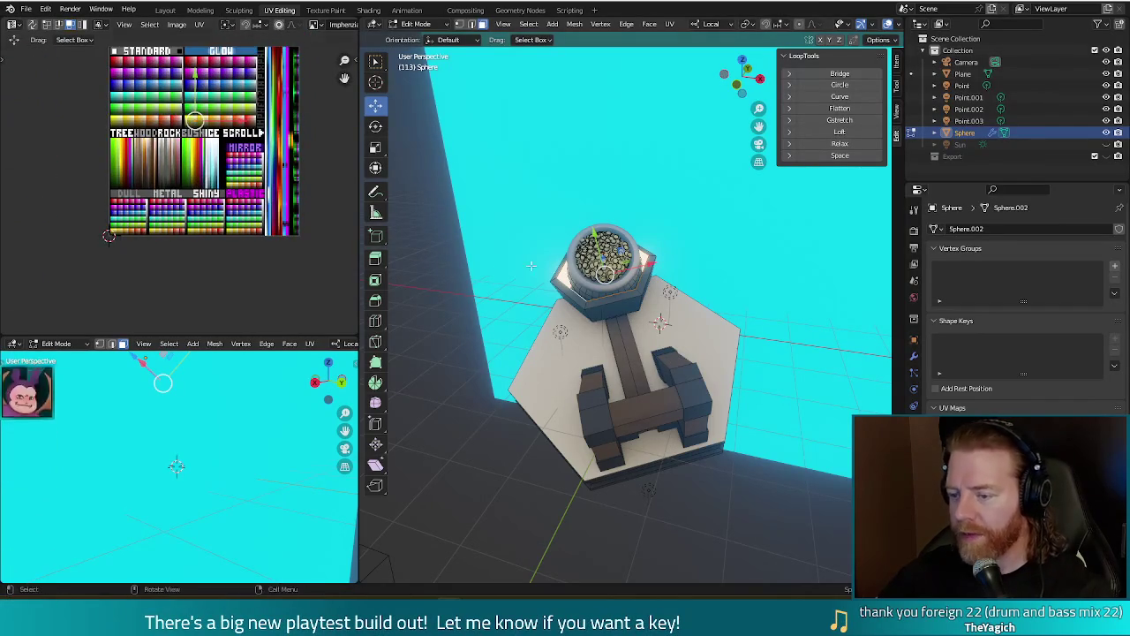
key(F12)
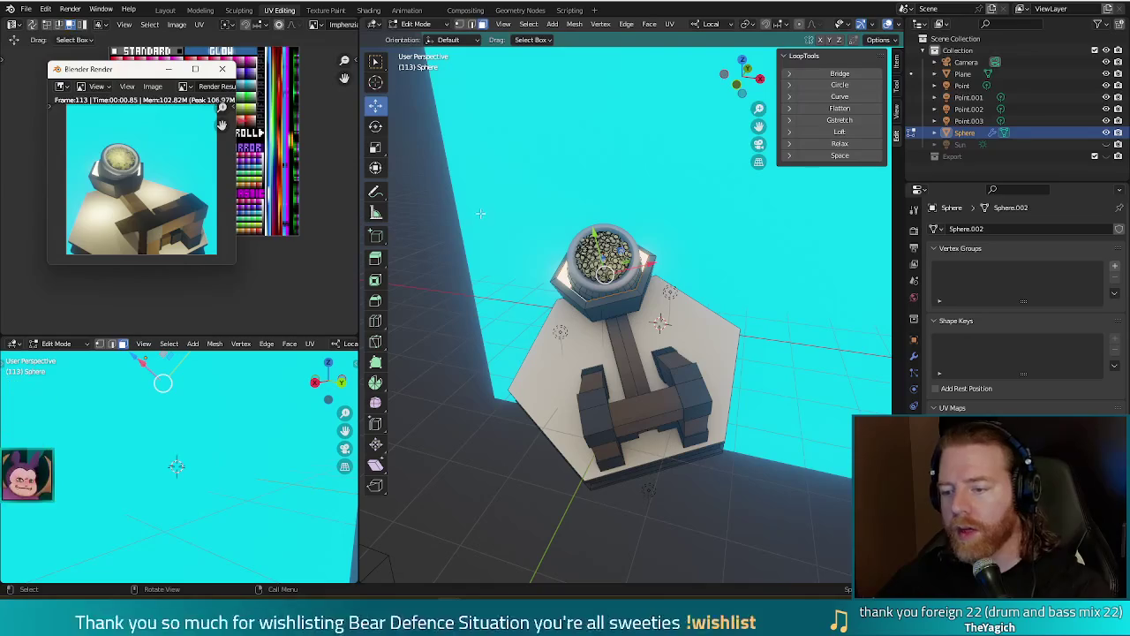
key(Escape)
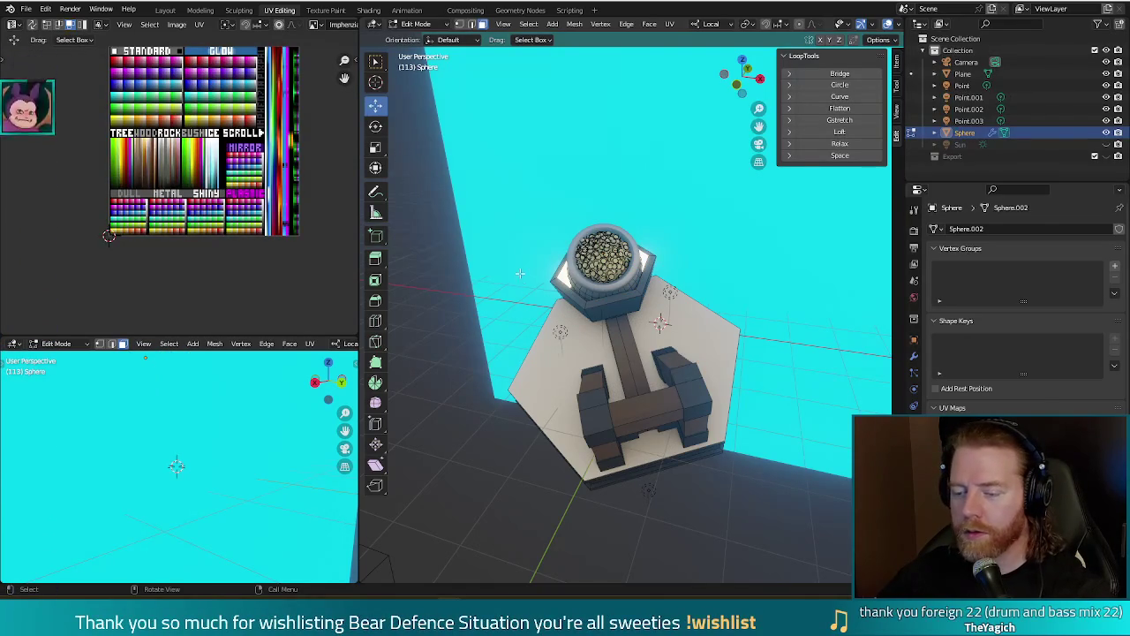
Select the sphere's linked top geometry and slide its UVs down near the DULL and METAL rows.
key(Tab)
key(Tab)
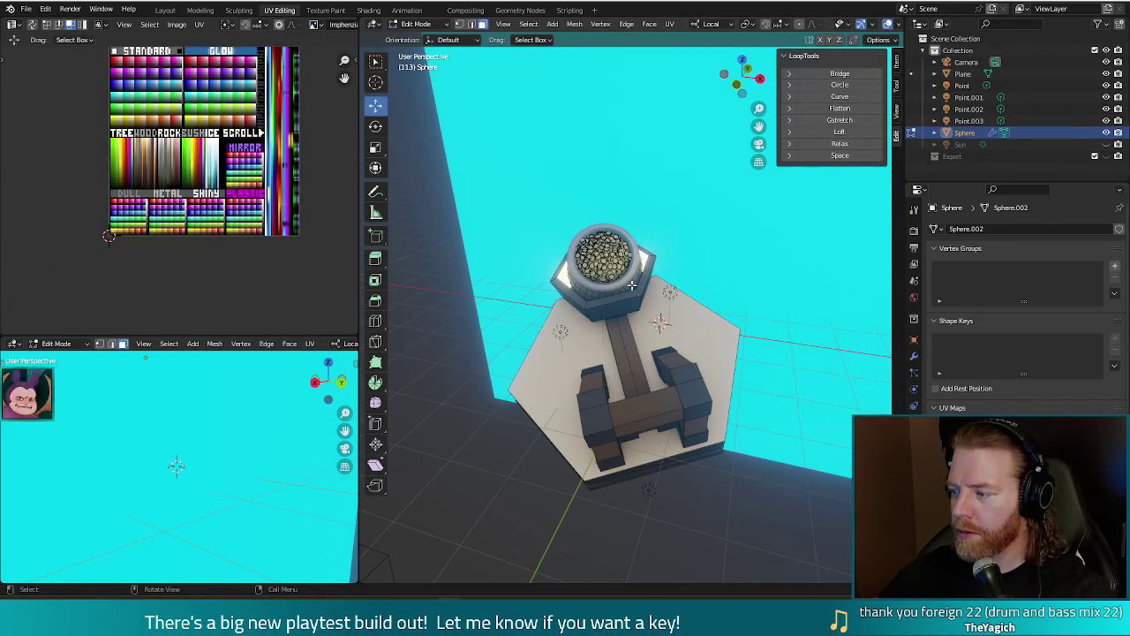
key(l)
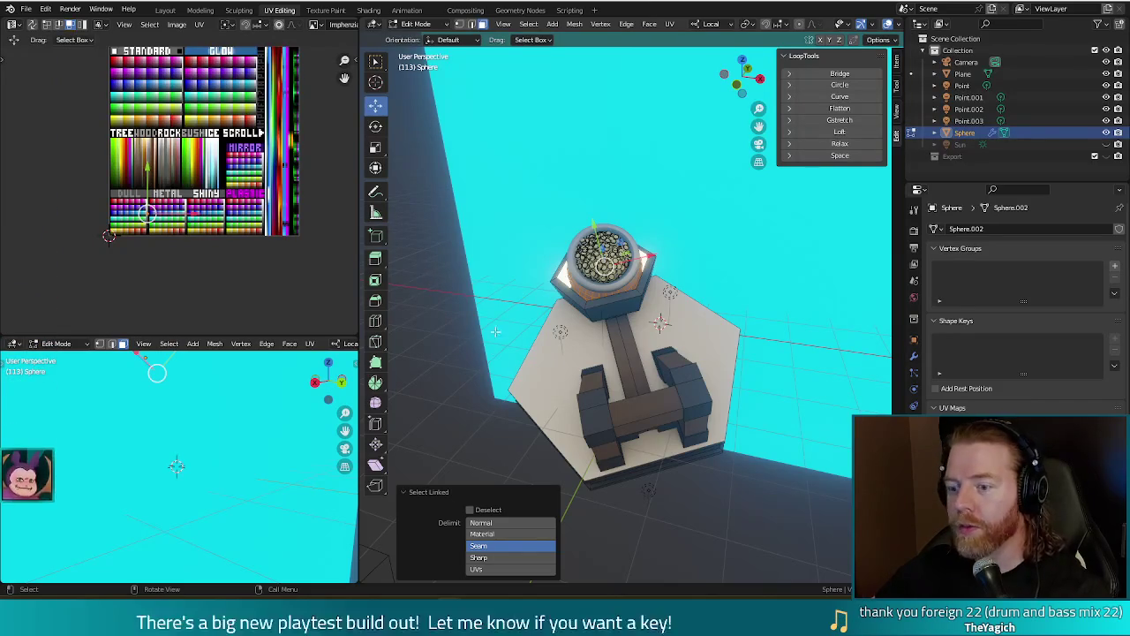
key(g)
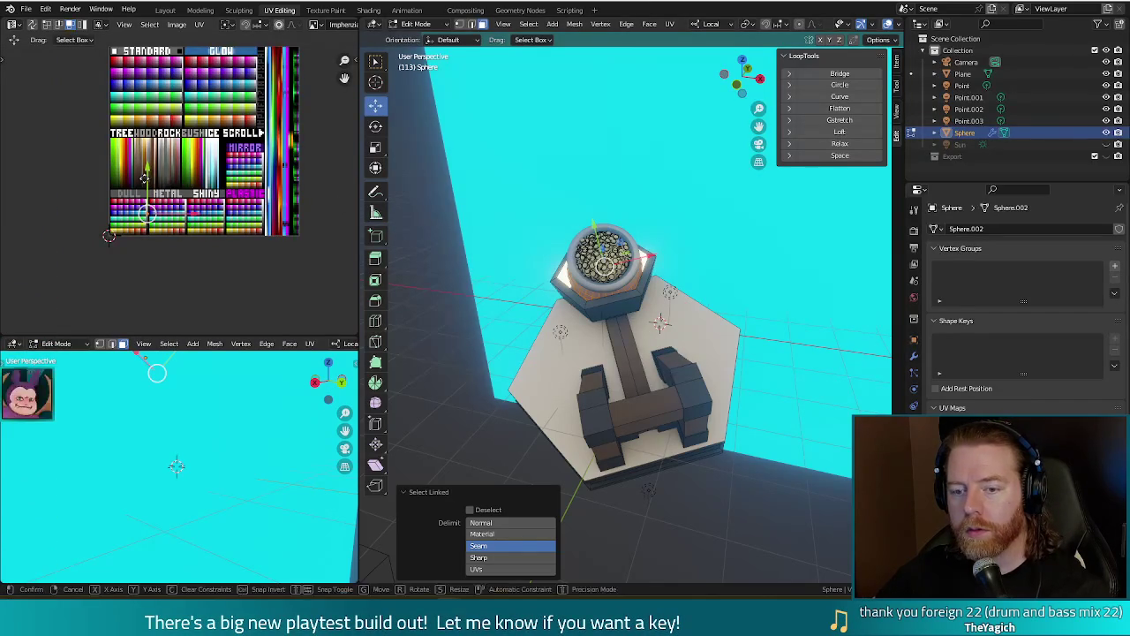
click(142, 188)
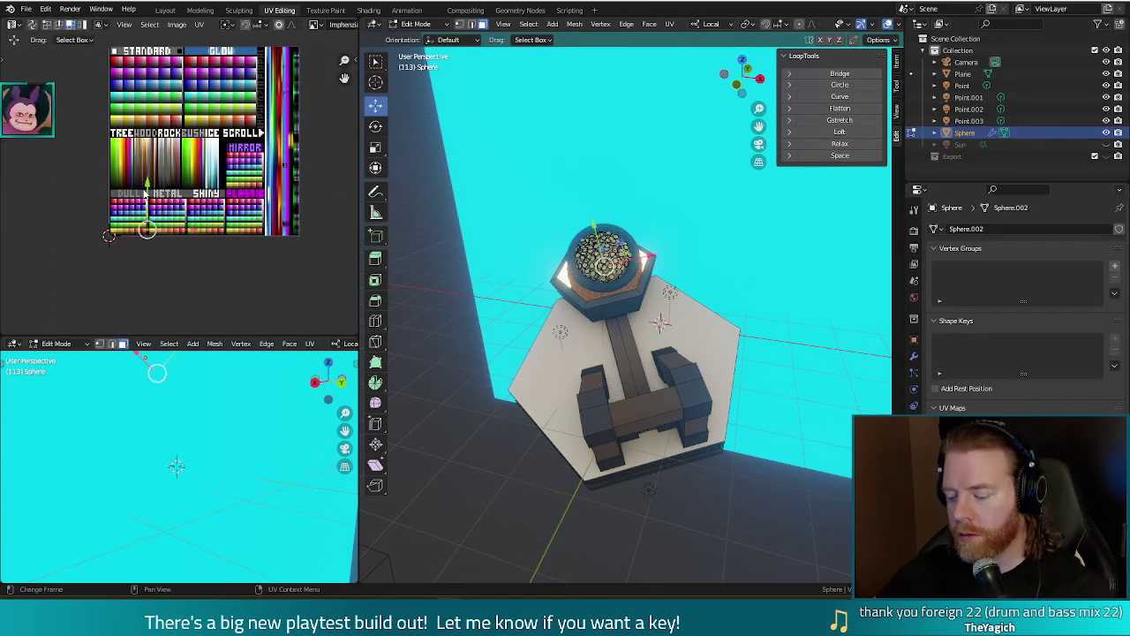
Render the recoloured coin pot twice, then close the preview and zoom out.
key(F12)
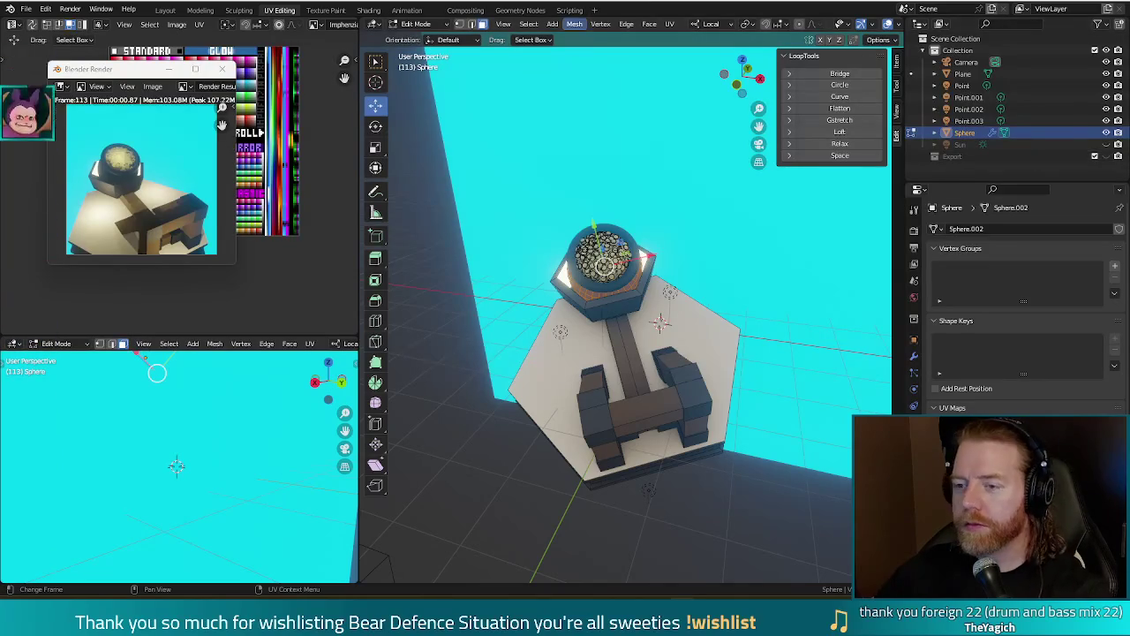
key(F11)
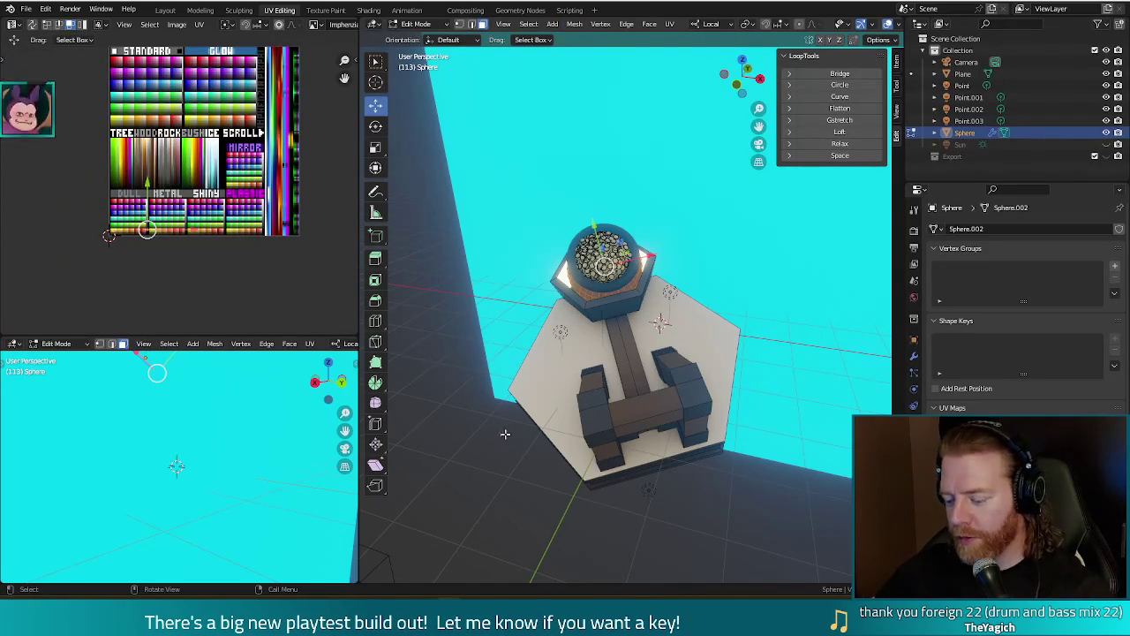
key(F12)
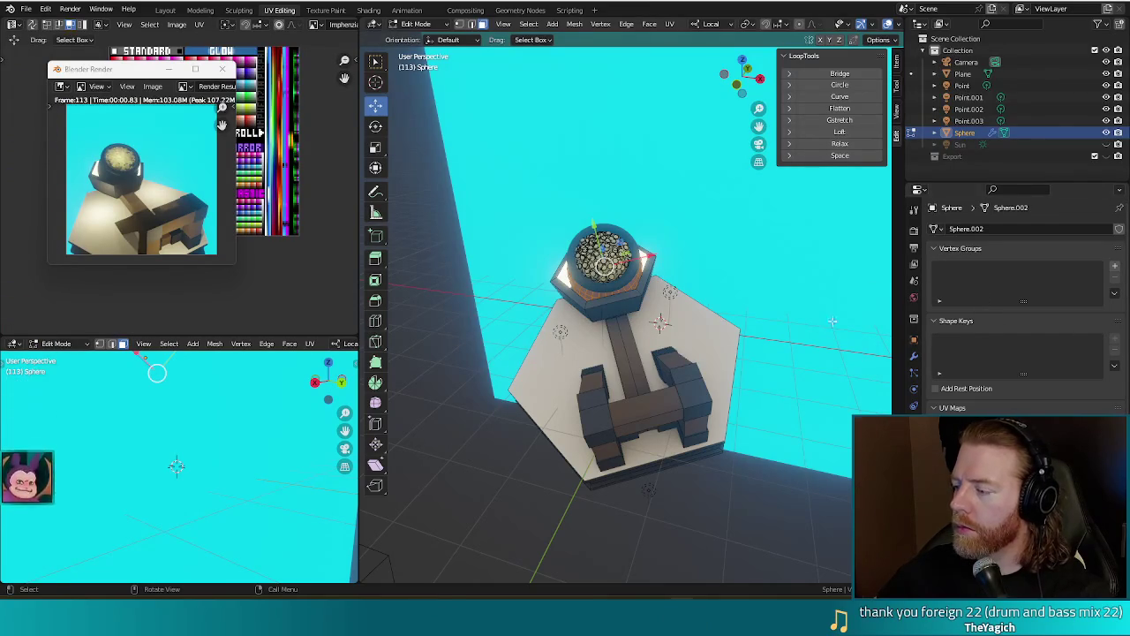
key(Escape)
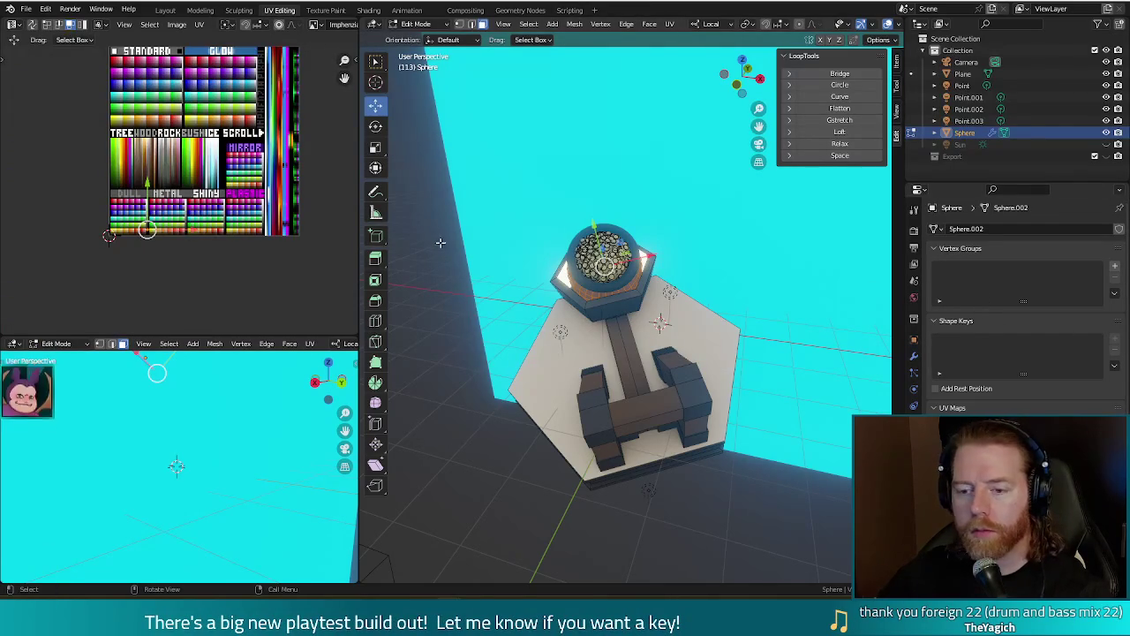
scroll(530, 411, down, 4)
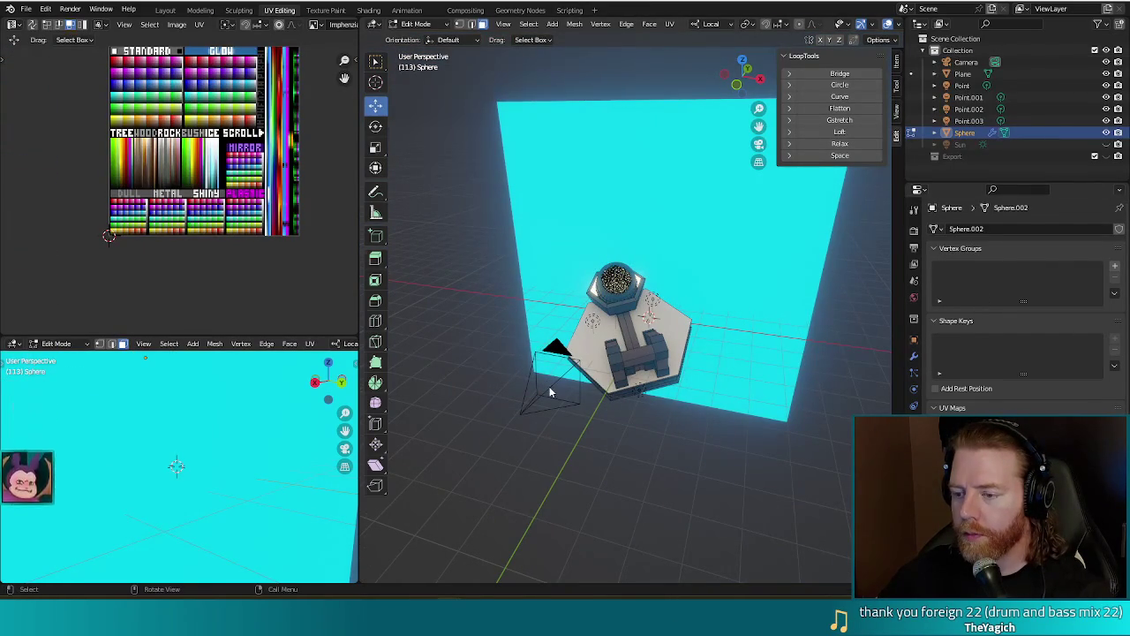
Return to Object Mode, select the camera and switch to the right orthographic view.
key(Tab)
click(554, 406)
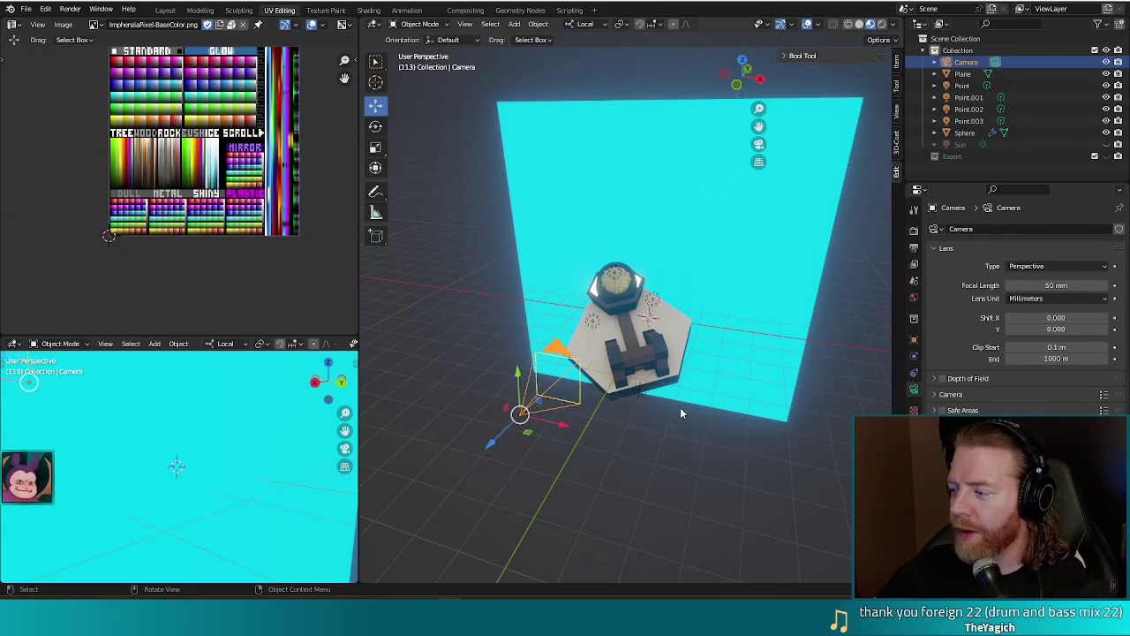
scroll(731, 398, down, 3)
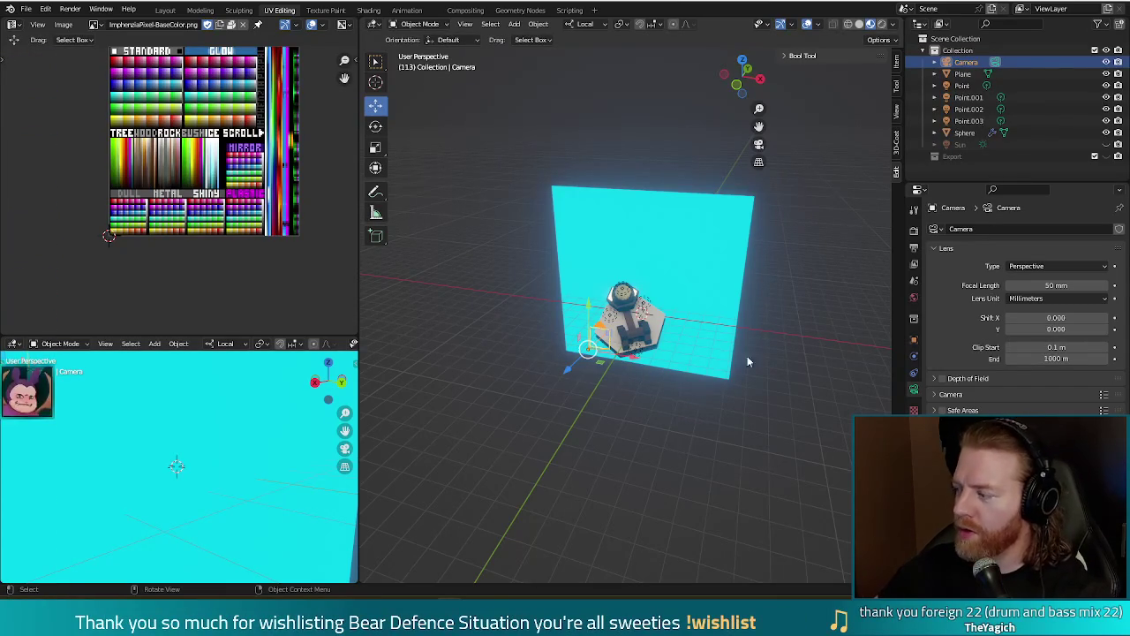
mouse_move(658, 419)
middle_down()
mouse_move(639, 358)
mouse_move(654, 308)
middle_up()
key(KP_3)
Tilt the camera about 12.3° and raise it, then render the new camera view.
key(r)
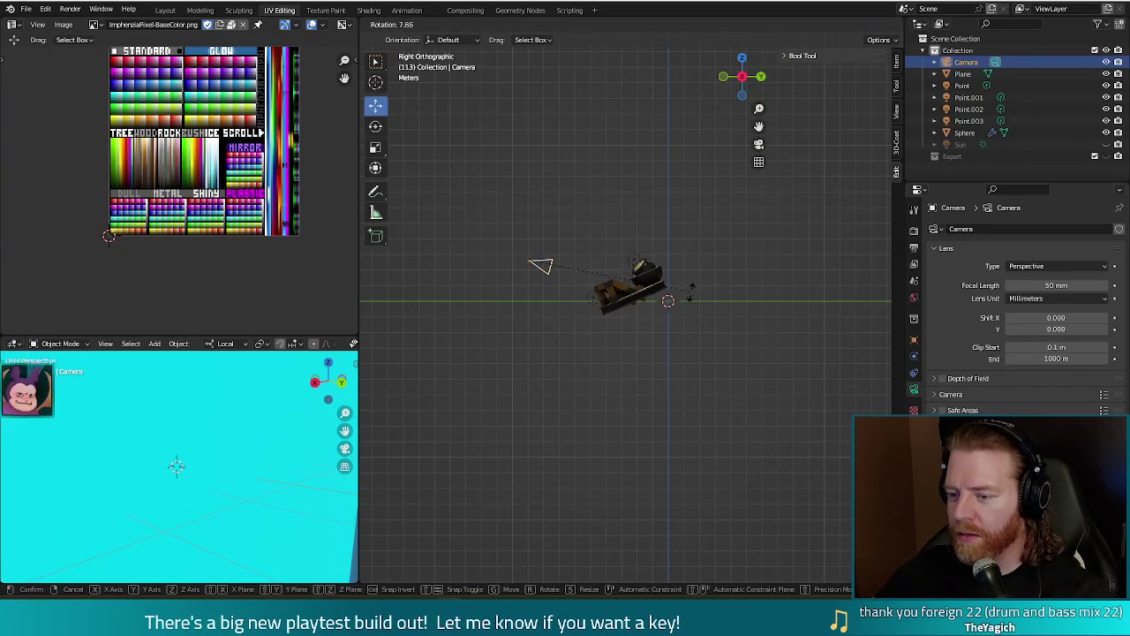
click(684, 299)
key(g)
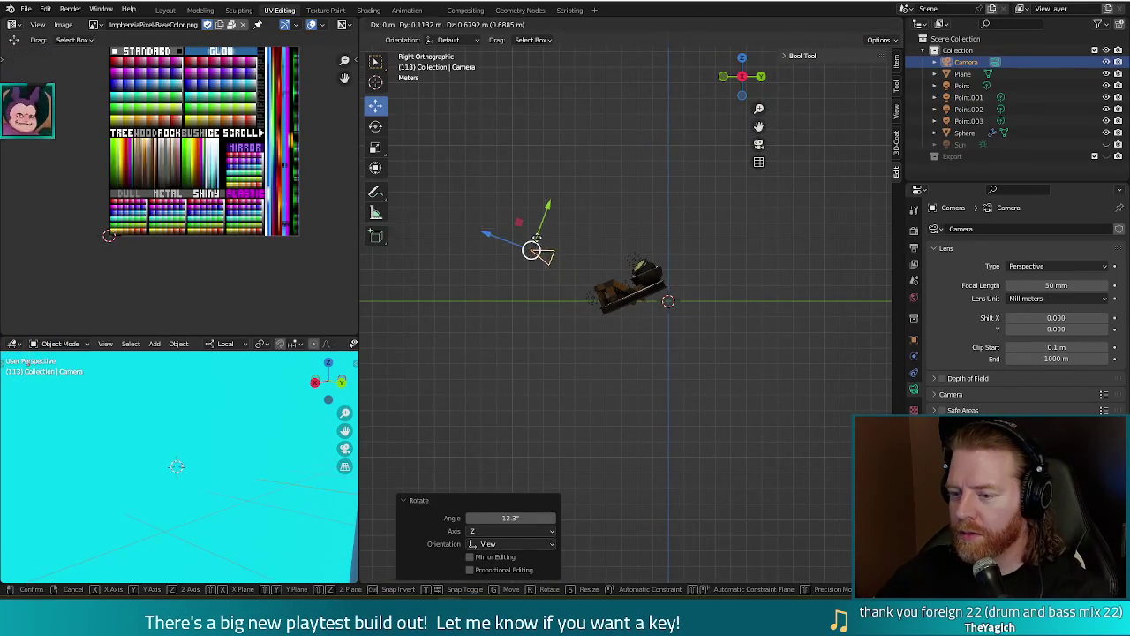
click(536, 239)
key(F12)
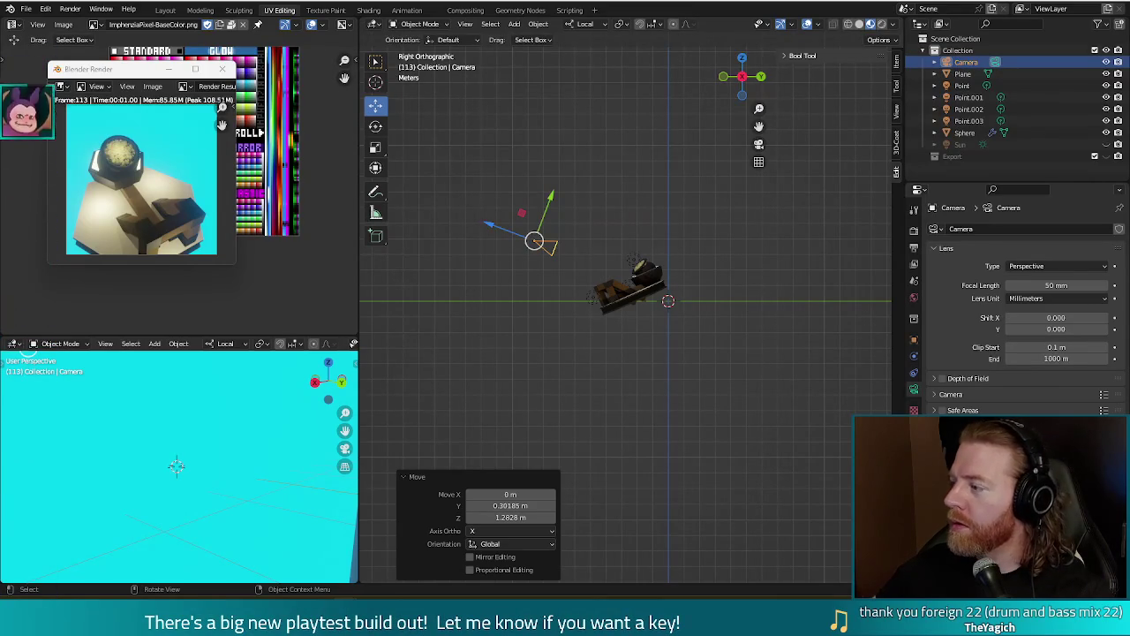
key(alt+Tab)
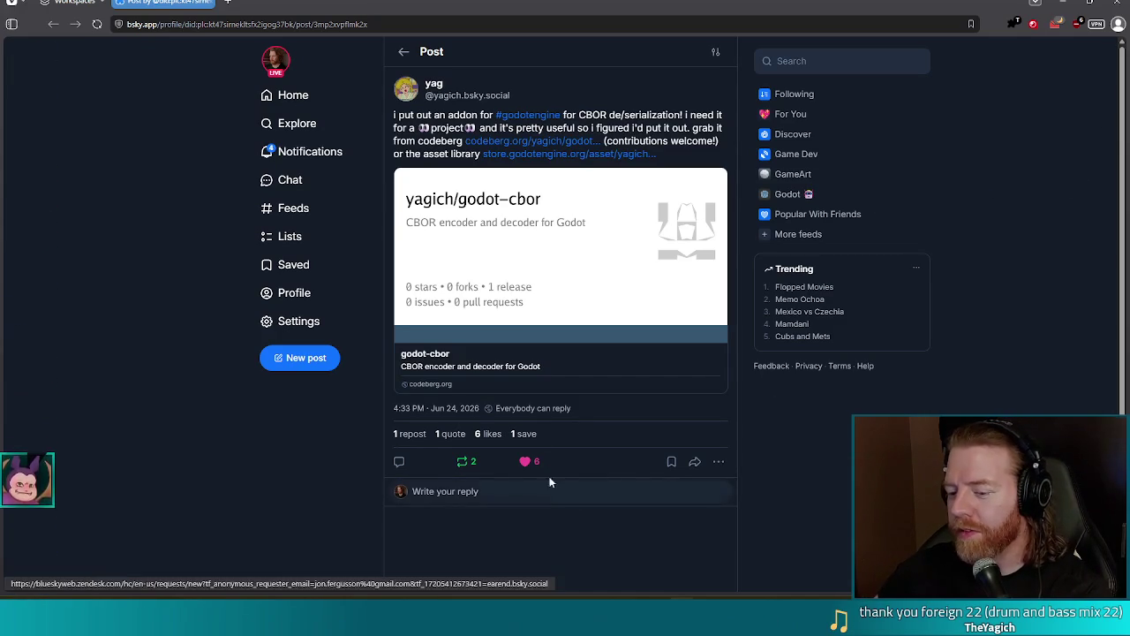
Open the Quotes page listing the post that quotes the godot-cbor announcement.
click(440, 434)
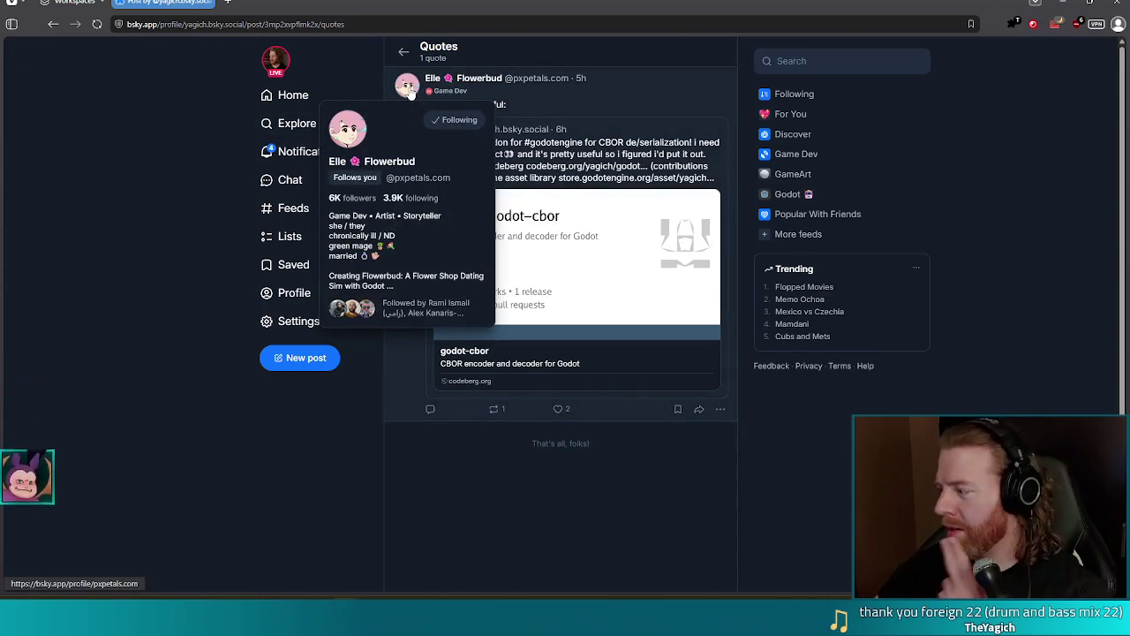
mouse_move(406, 85)
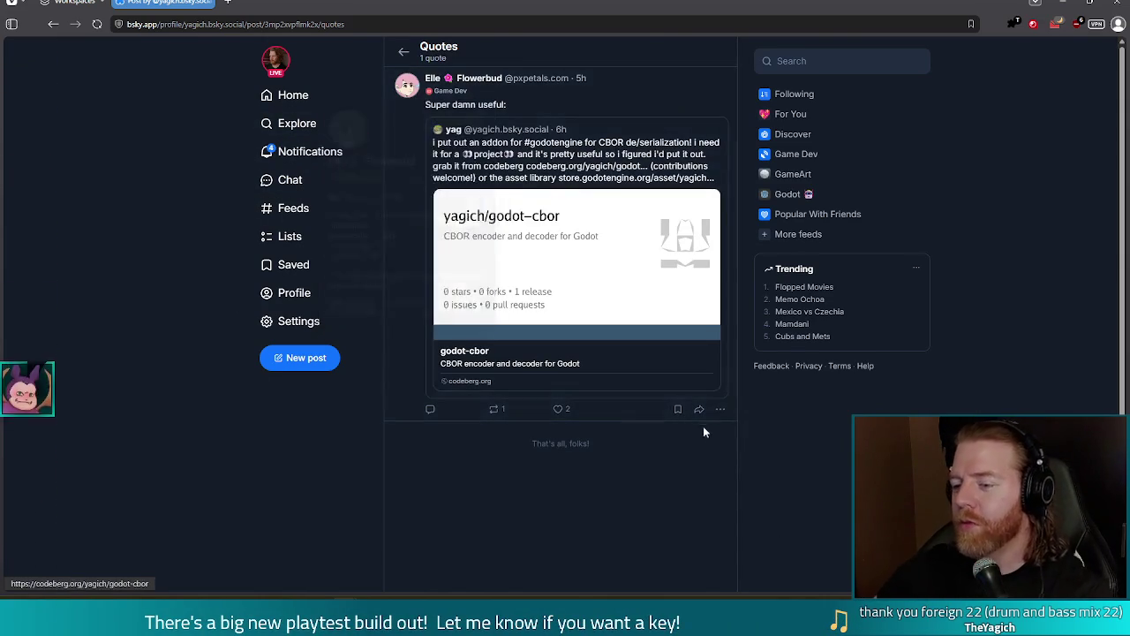
Like and repost the godot-cbor quote post on Bluesky, then close the browser.
click(557, 408)
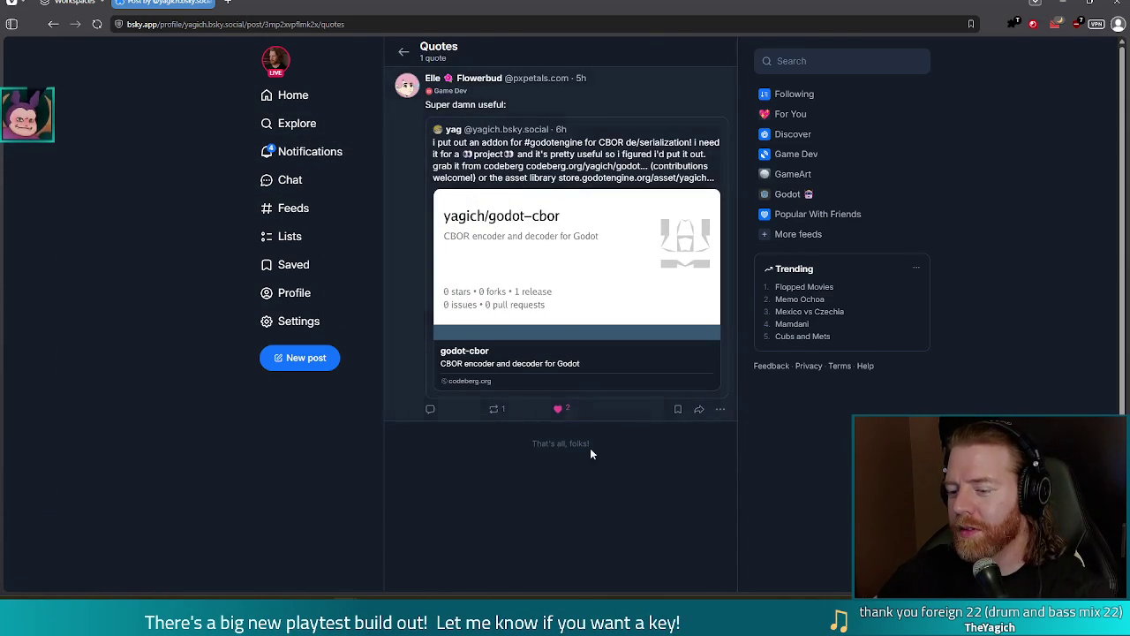
click(494, 408)
click(483, 435)
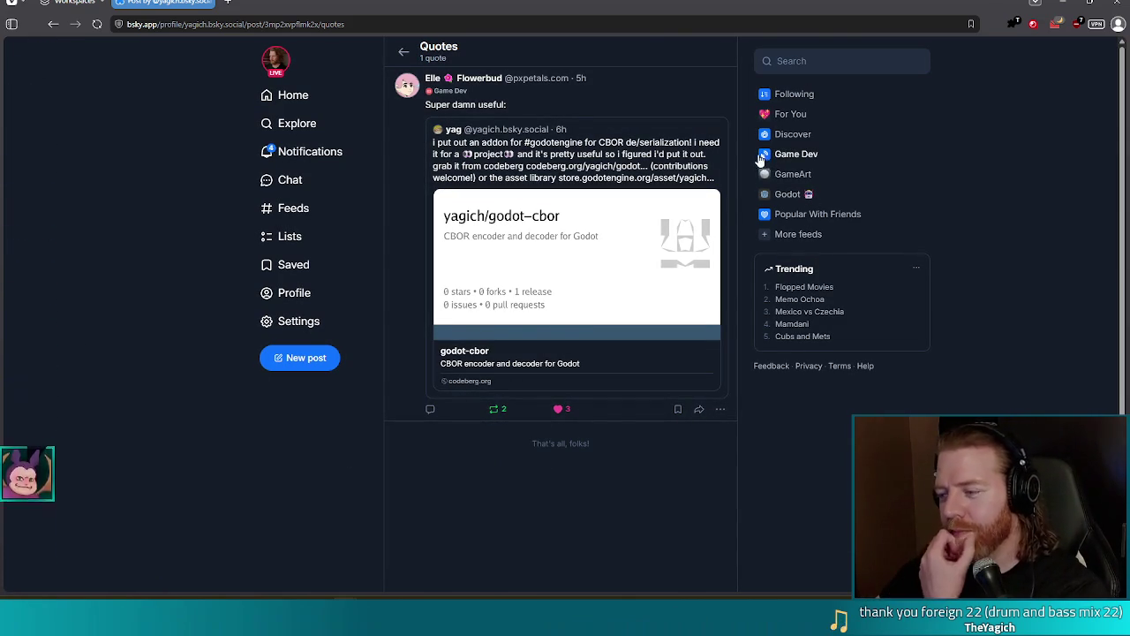
mouse_move(406, 84)
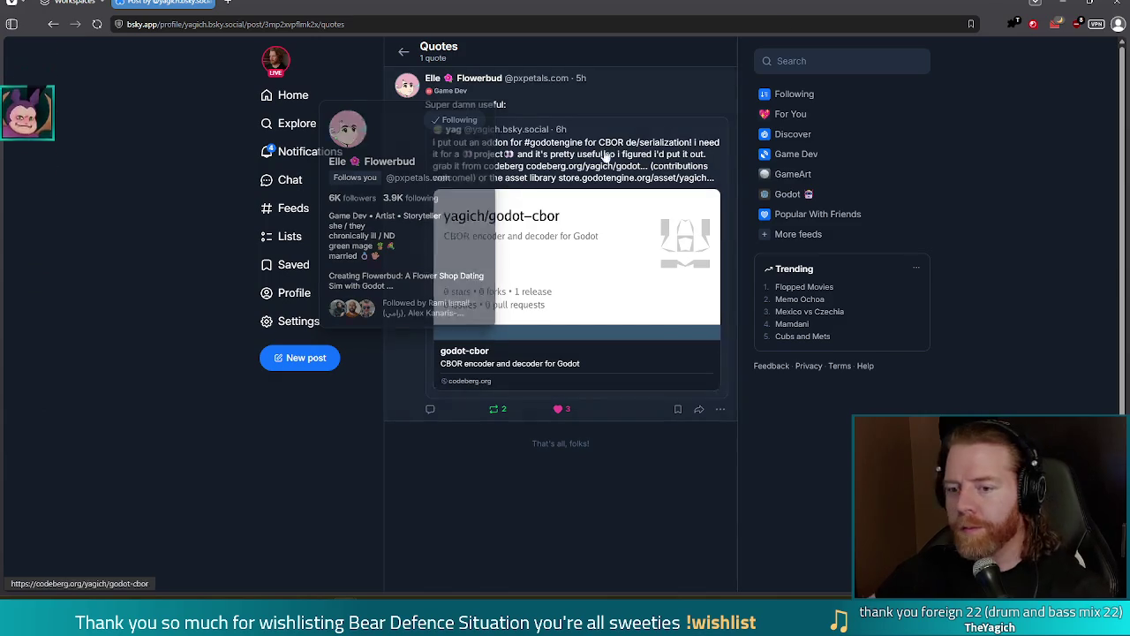
click(1117, 5)
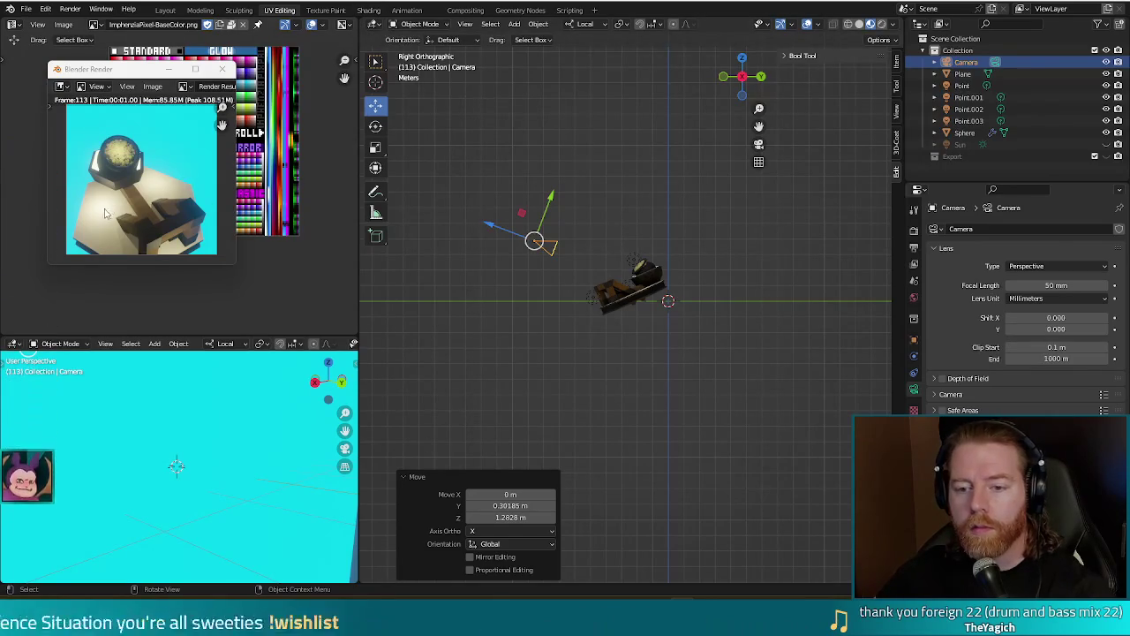
Close the render preview and orbit back to a perspective view of the diorama.
key(F11)
click(521, 357)
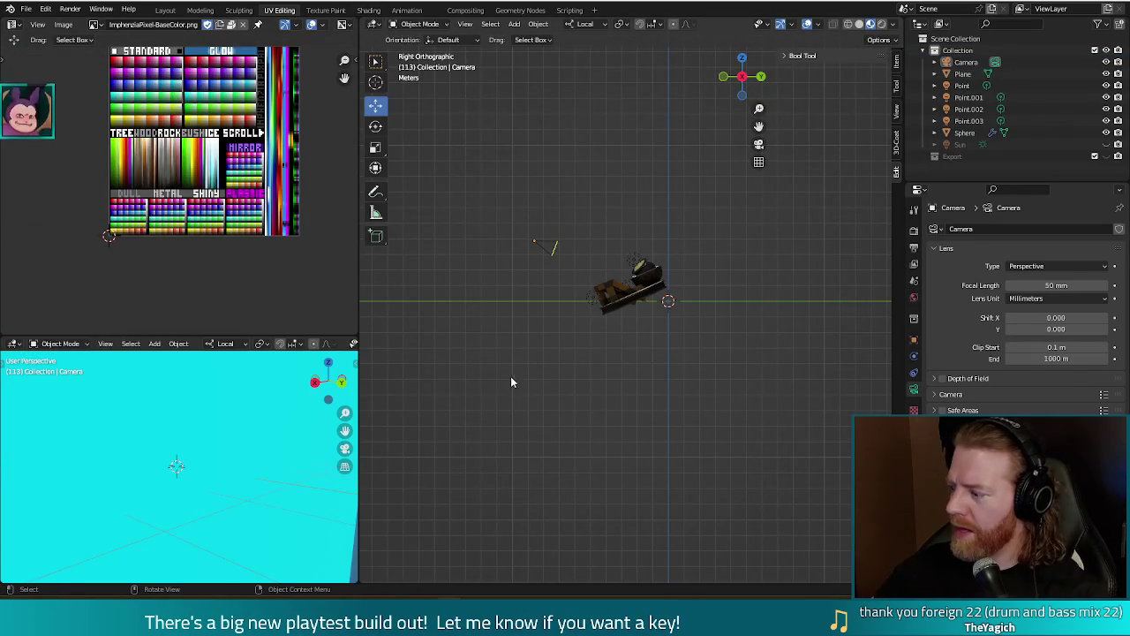
middle_drag(489, 345, 648, 420)
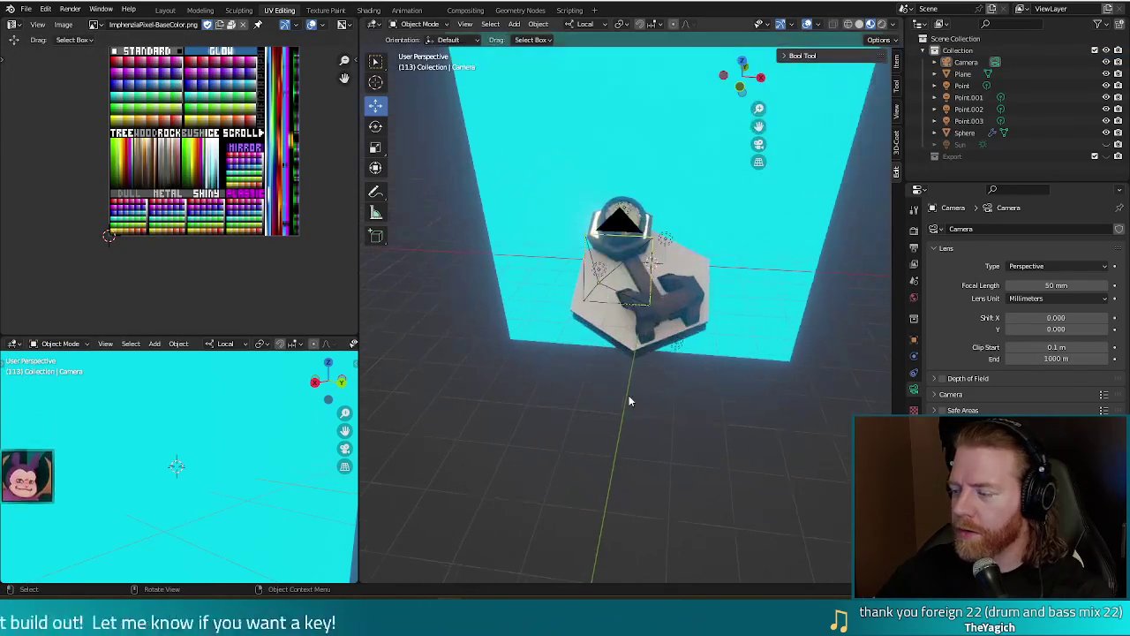
Scale the Sphere's hexagonal base by 1.562 in Edit Mode and render the scene.
click(619, 327)
key(Tab)
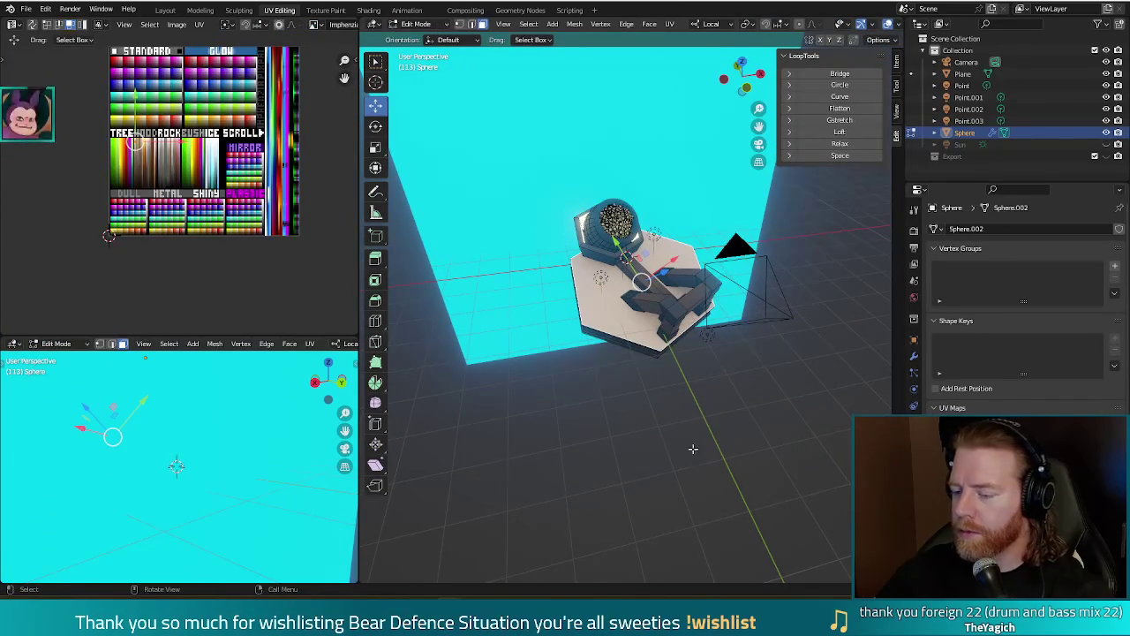
key(s)
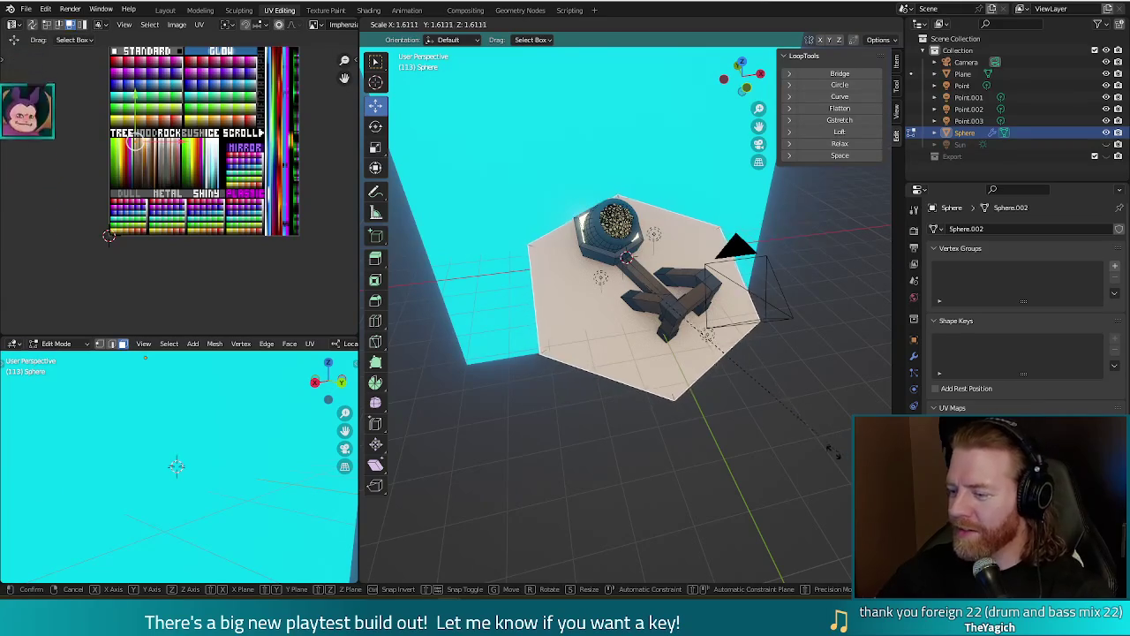
click(821, 448)
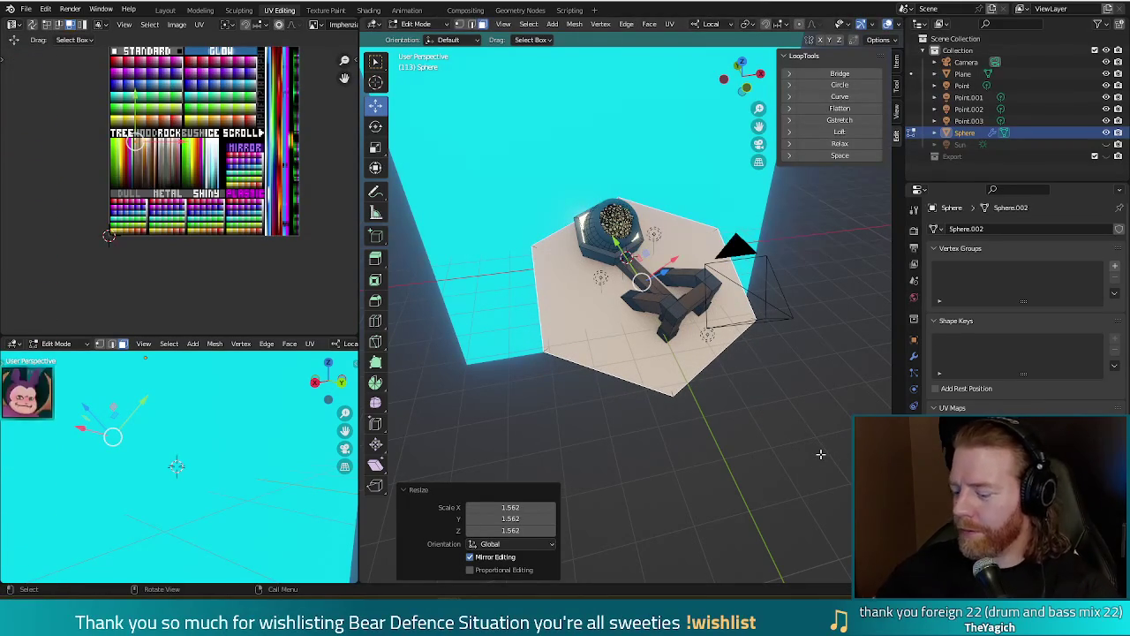
key(F12)
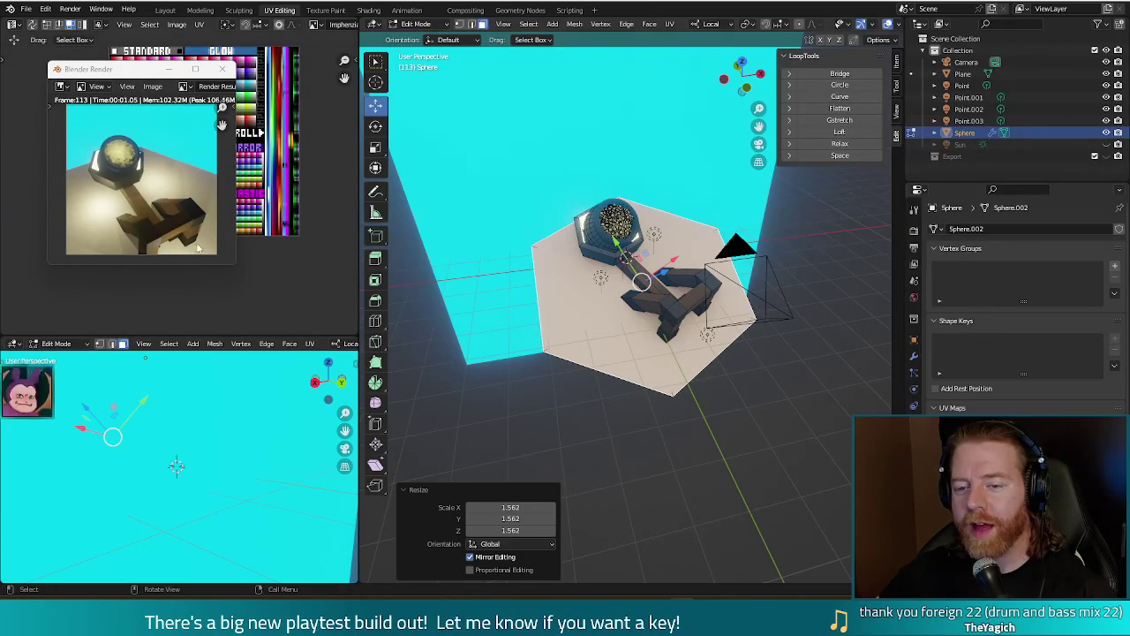
Close the render preview, save lucky_shot.blend, and quit tower_fire.blend with Don't Save.
click(221, 69)
key(ctrl+s)
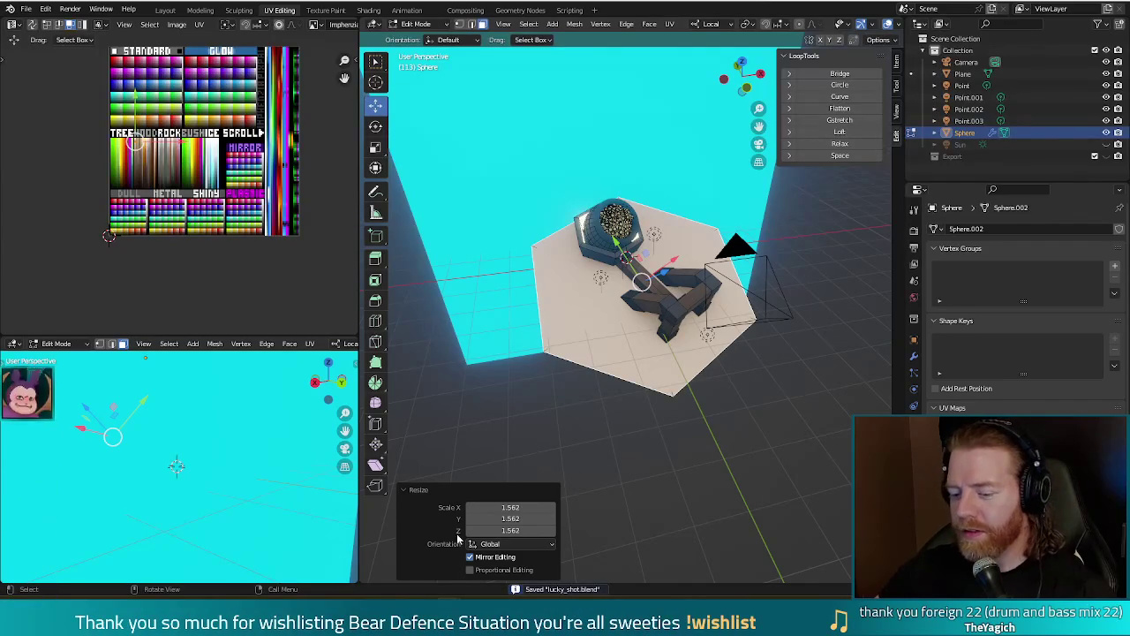
click(415, 534)
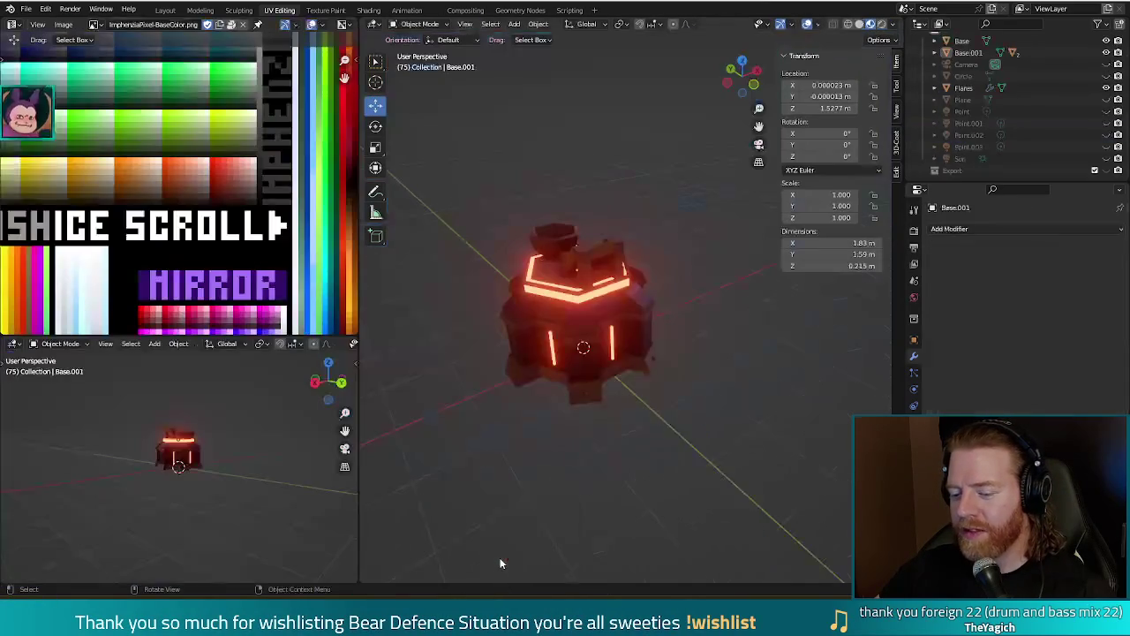
key(ctrl+q)
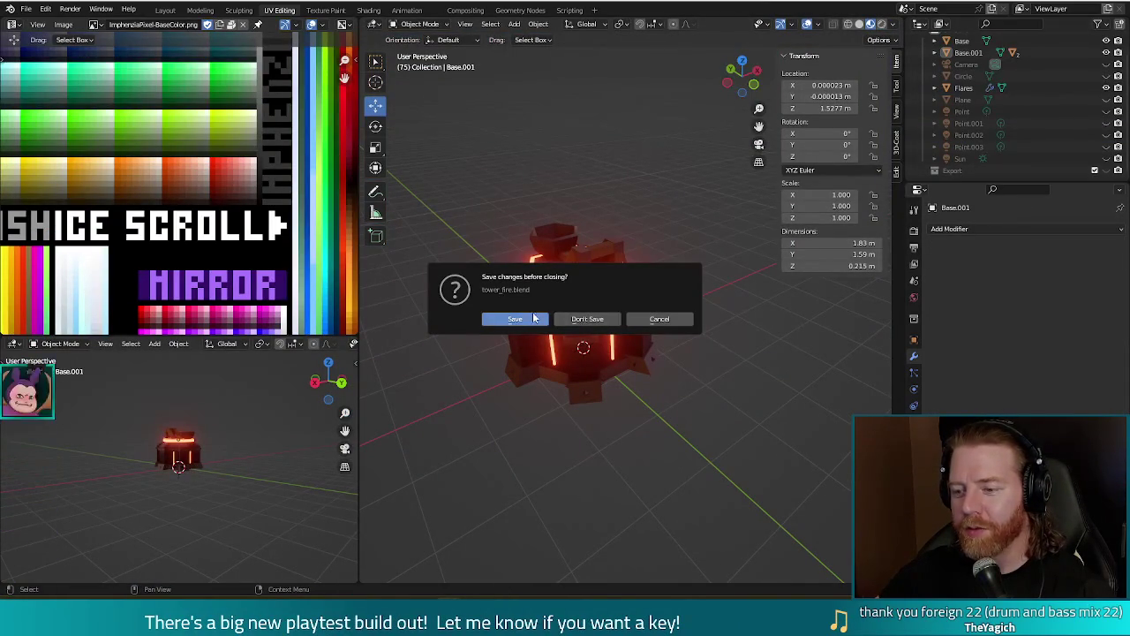
click(584, 319)
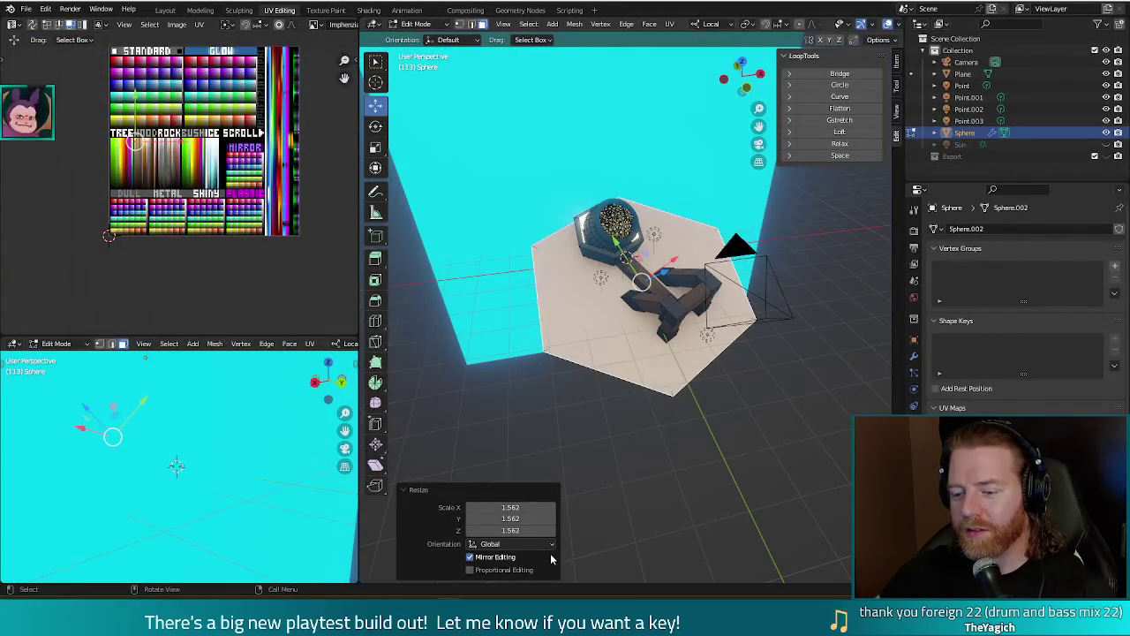
click(500, 622)
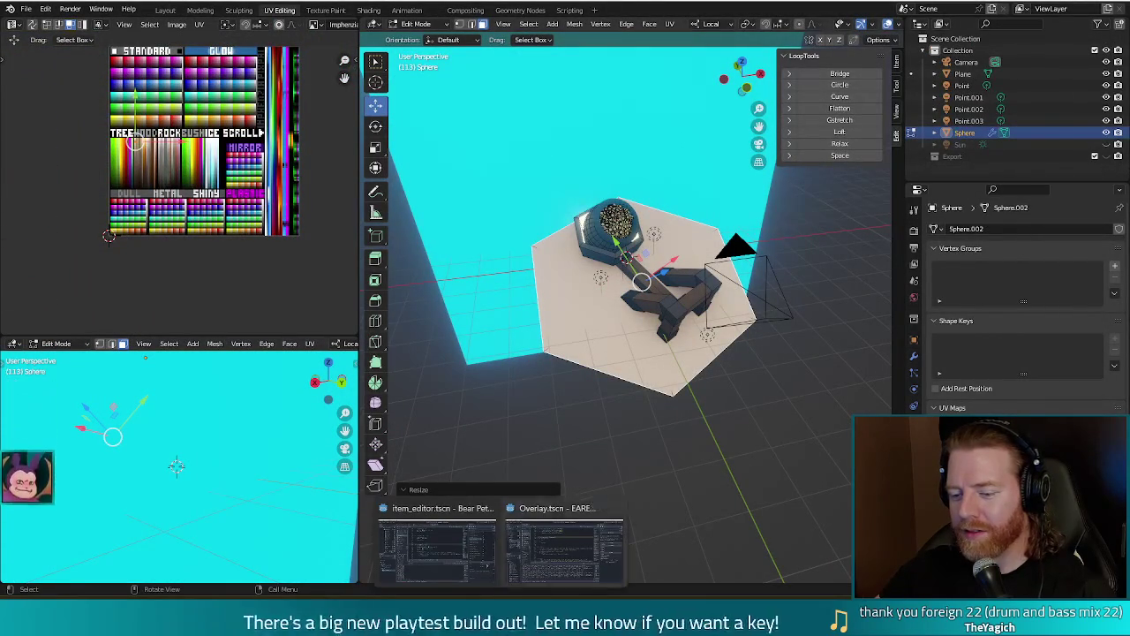
Run the game, start a new game, and enter 'add_wish replenishment' in the console.
click(457, 528)
click(949, 16)
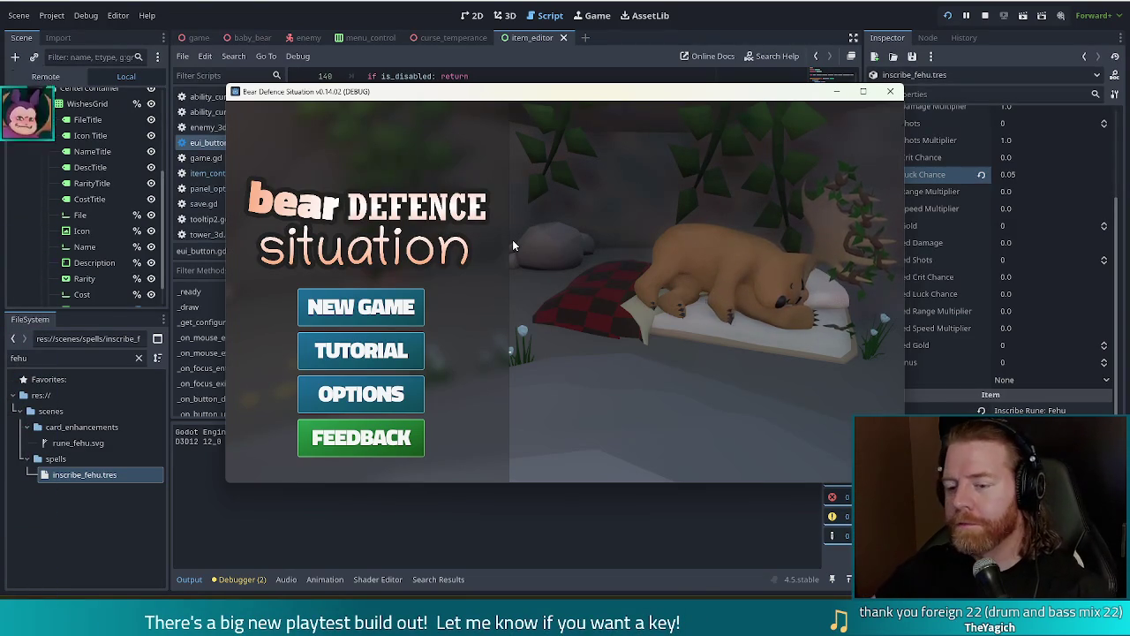
drag(614, 92, 567, 90)
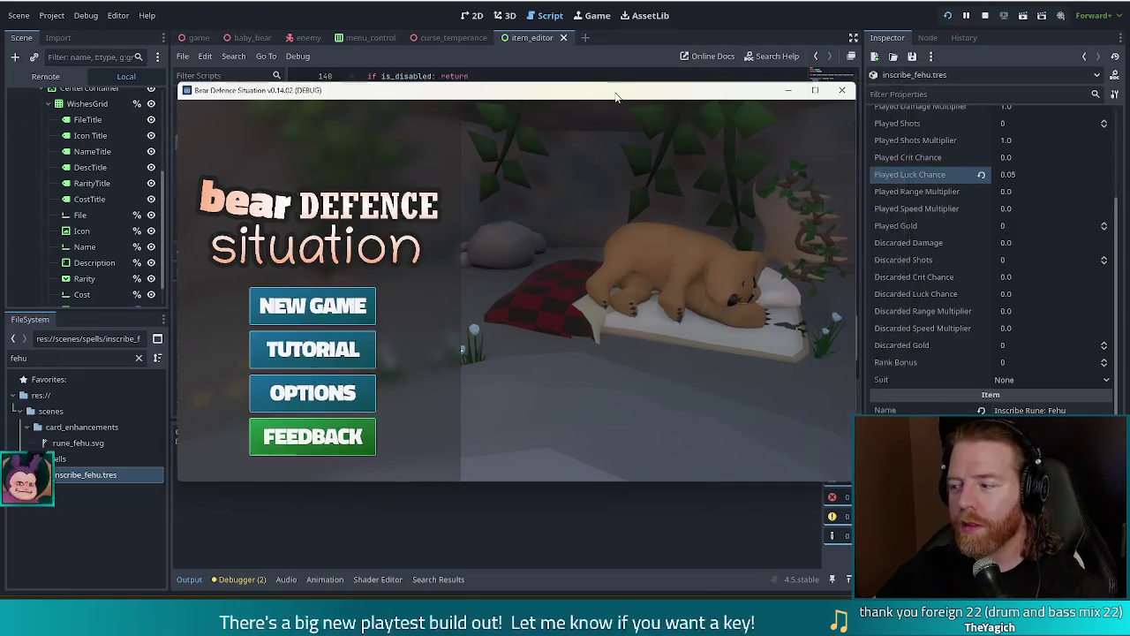
click(308, 305)
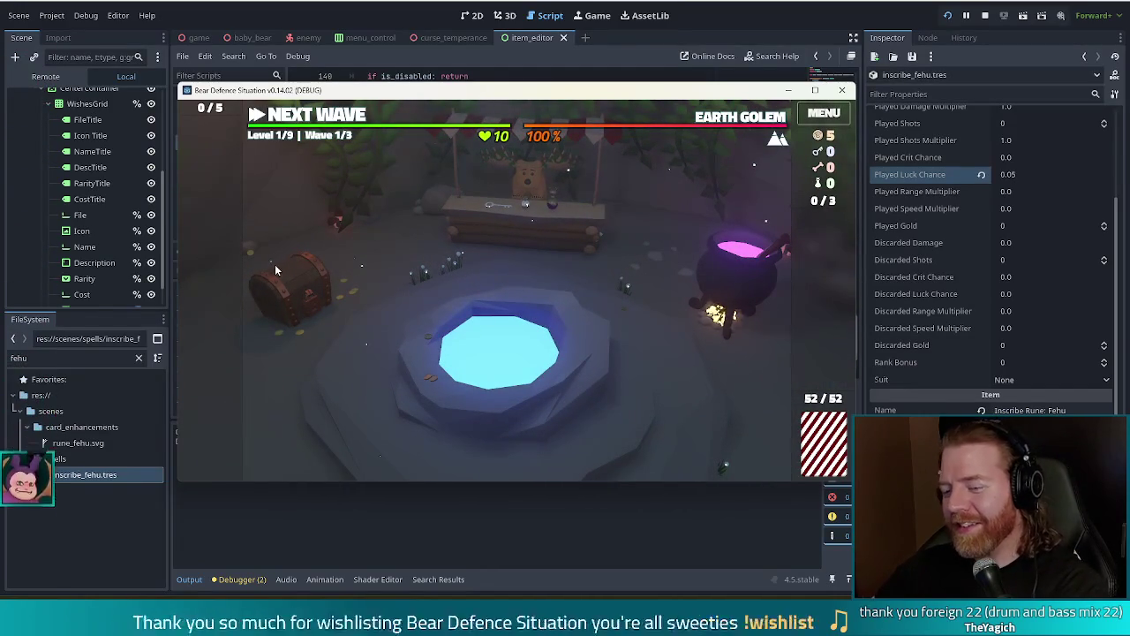
key(grave)
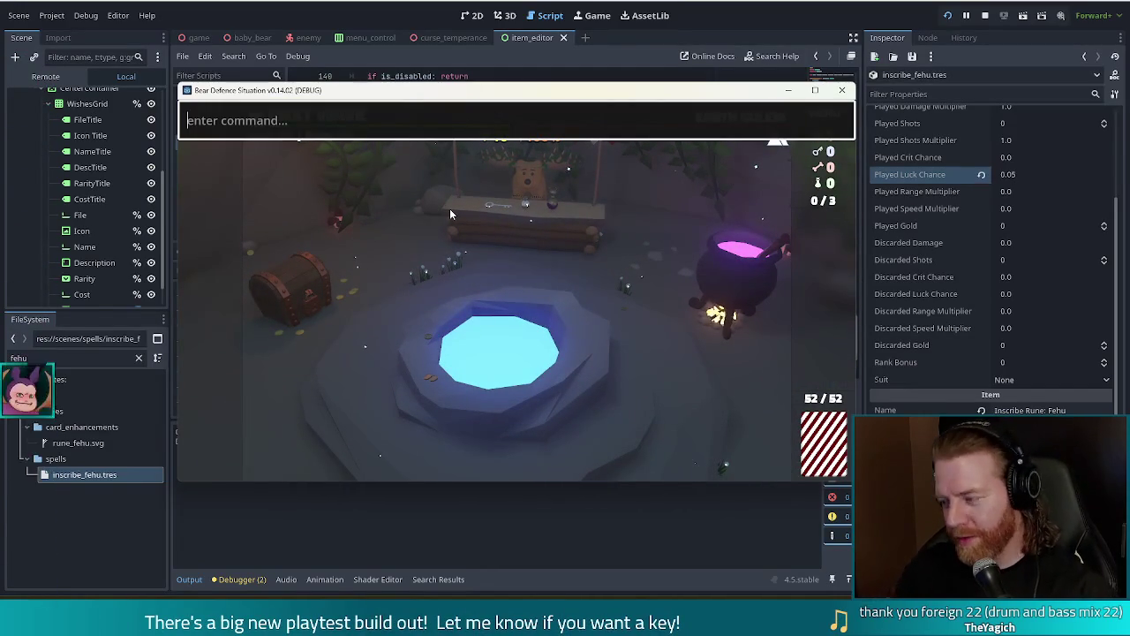
text(add_)
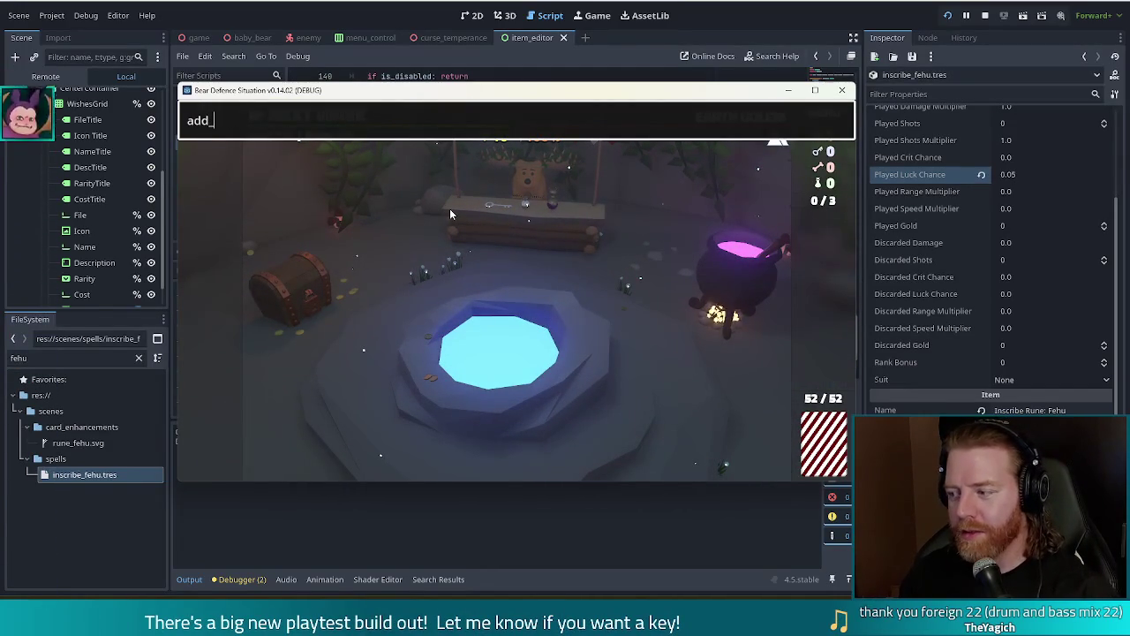
text(pli)
text(ishment)
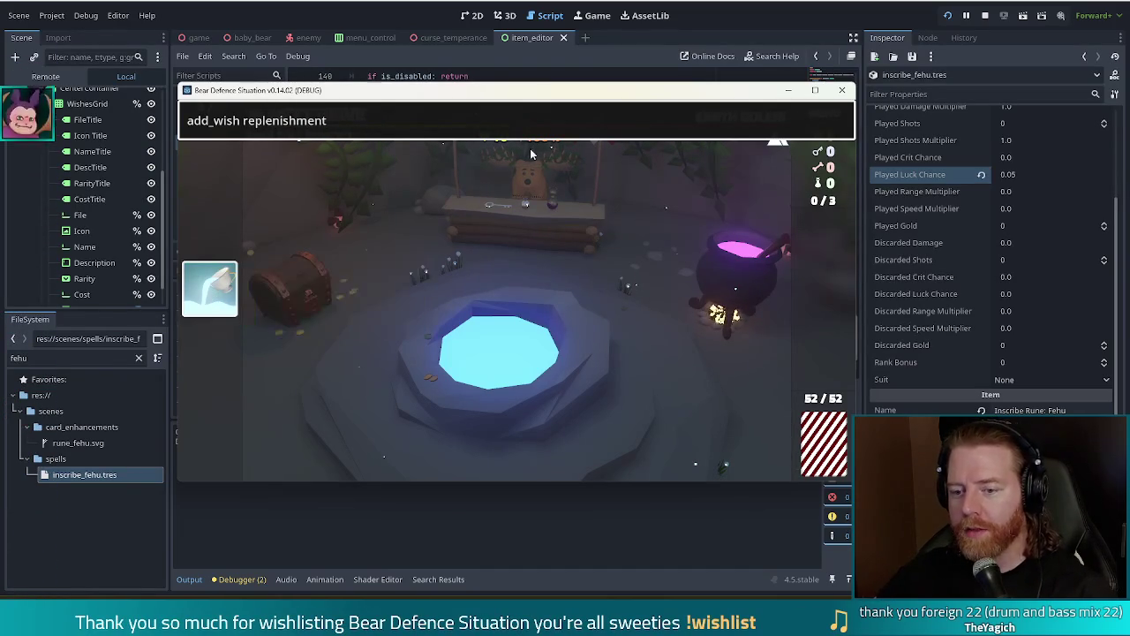
Maximize the game window and run 'add_wish spare_battery' in the debug console.
click(814, 90)
mouse_move(209, 288)
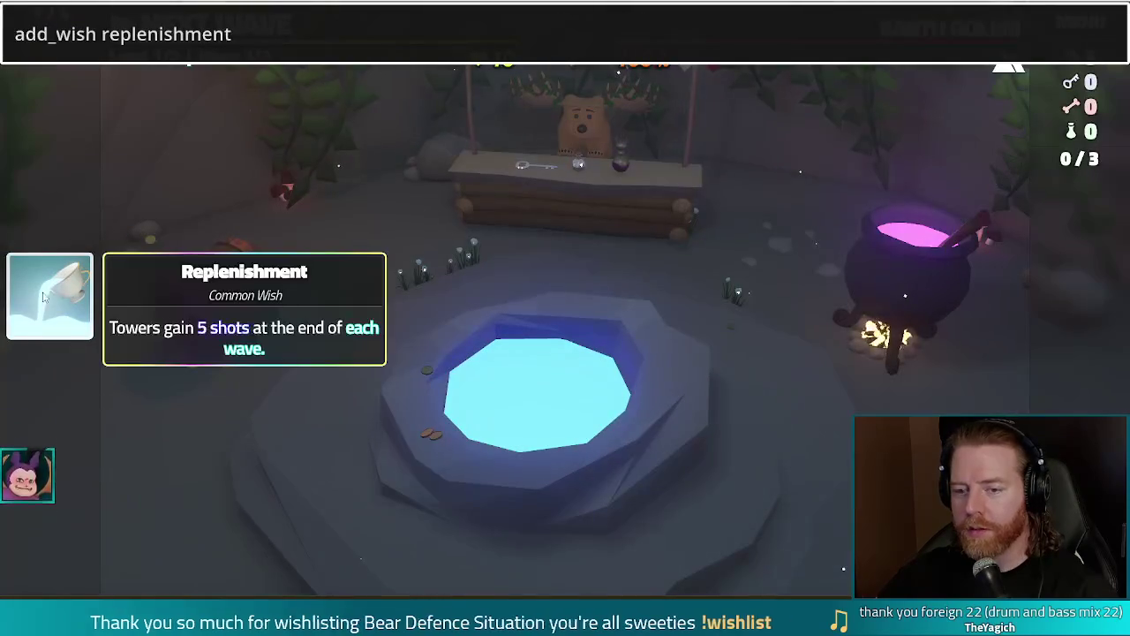
double_click(156, 44)
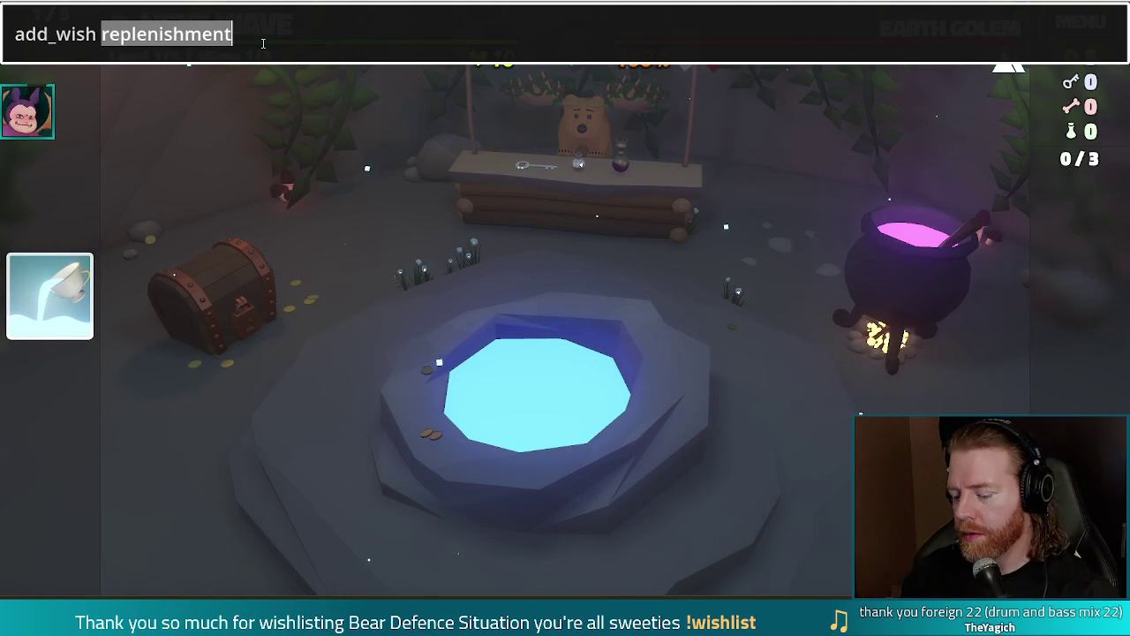
text(spare_battery)
key(Return)
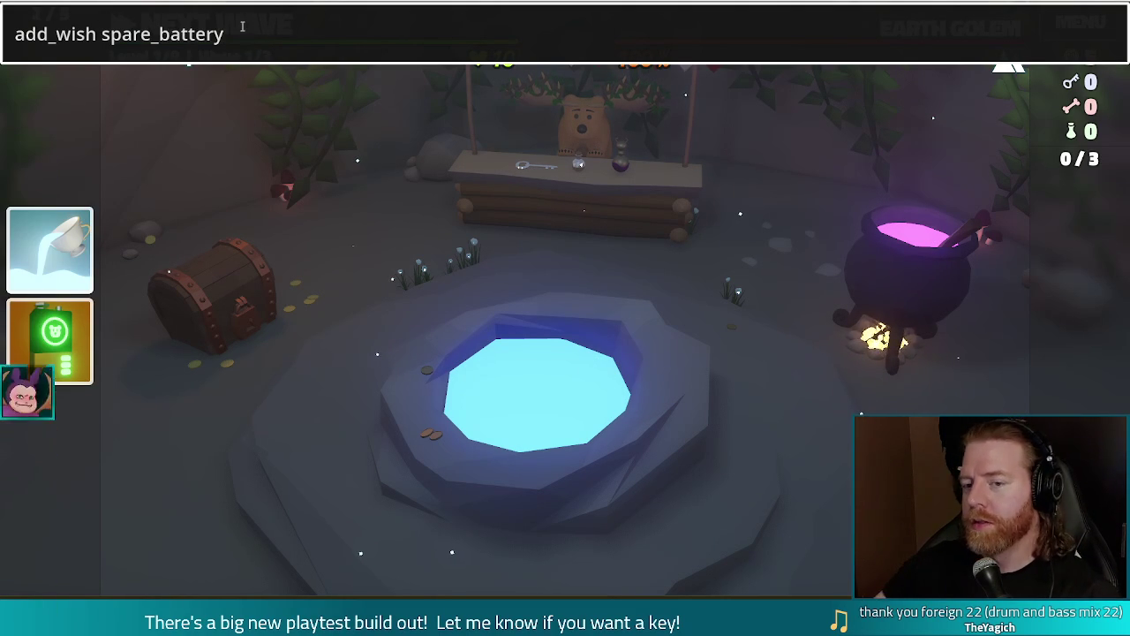
double_click(215, 32)
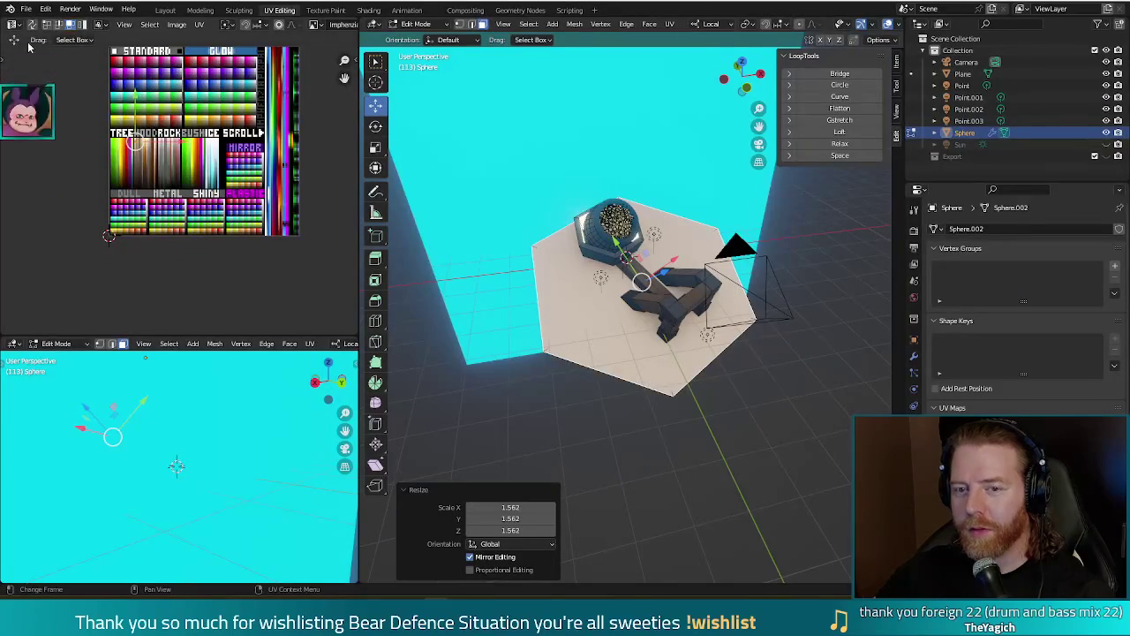
Briefly switch to Blender, dismiss Task View, then return to the Godot editor window.
click(26, 9)
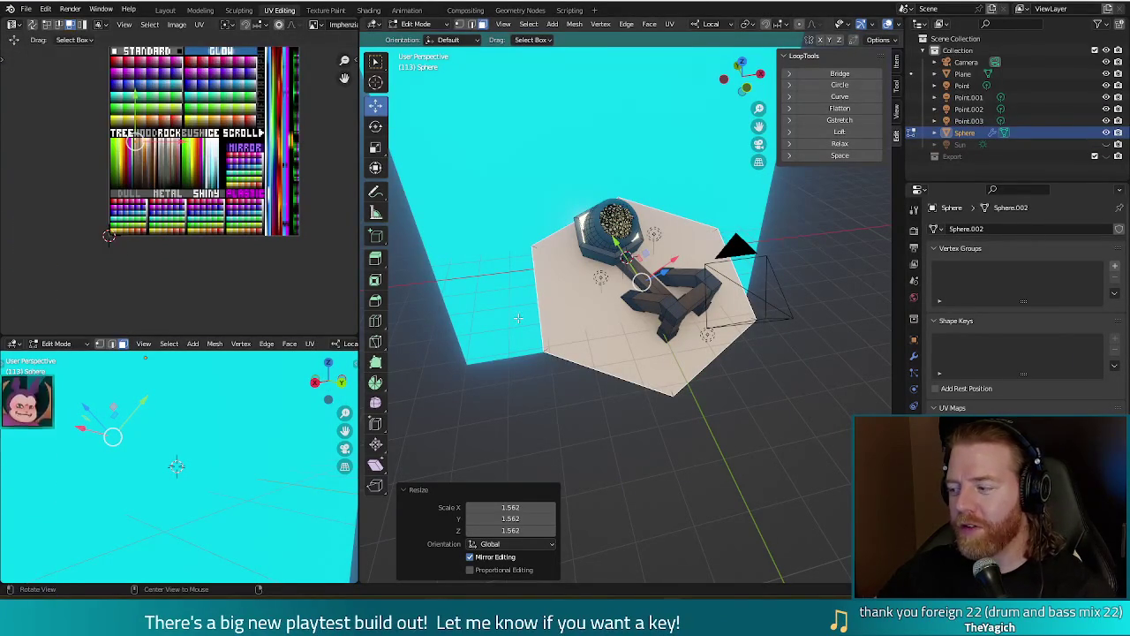
key(super+Tab)
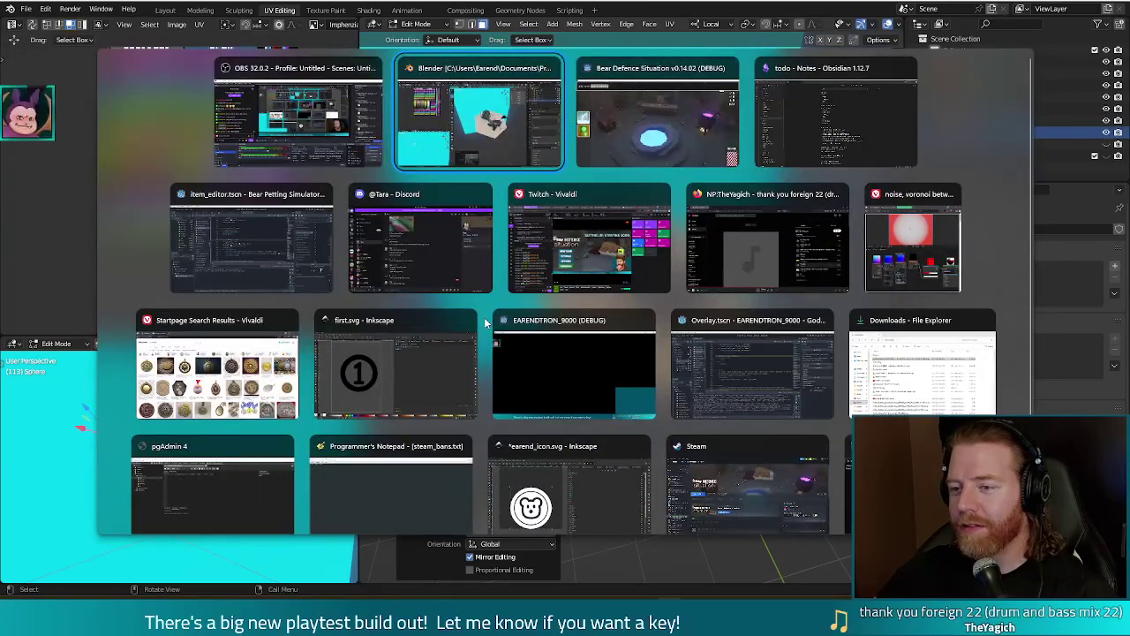
key(Escape)
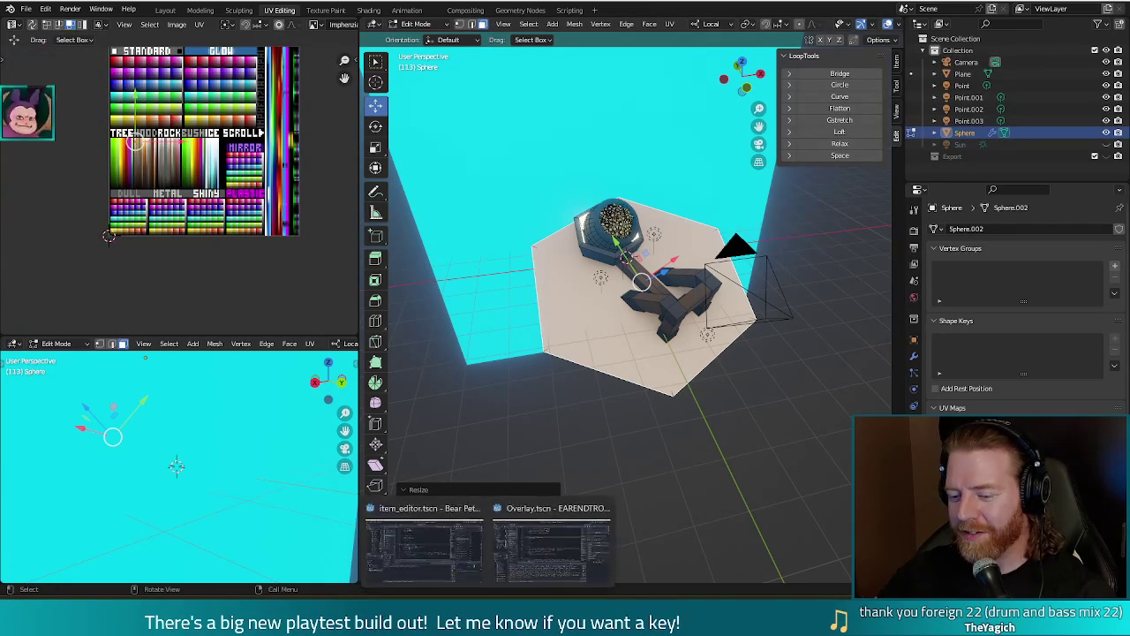
click(428, 572)
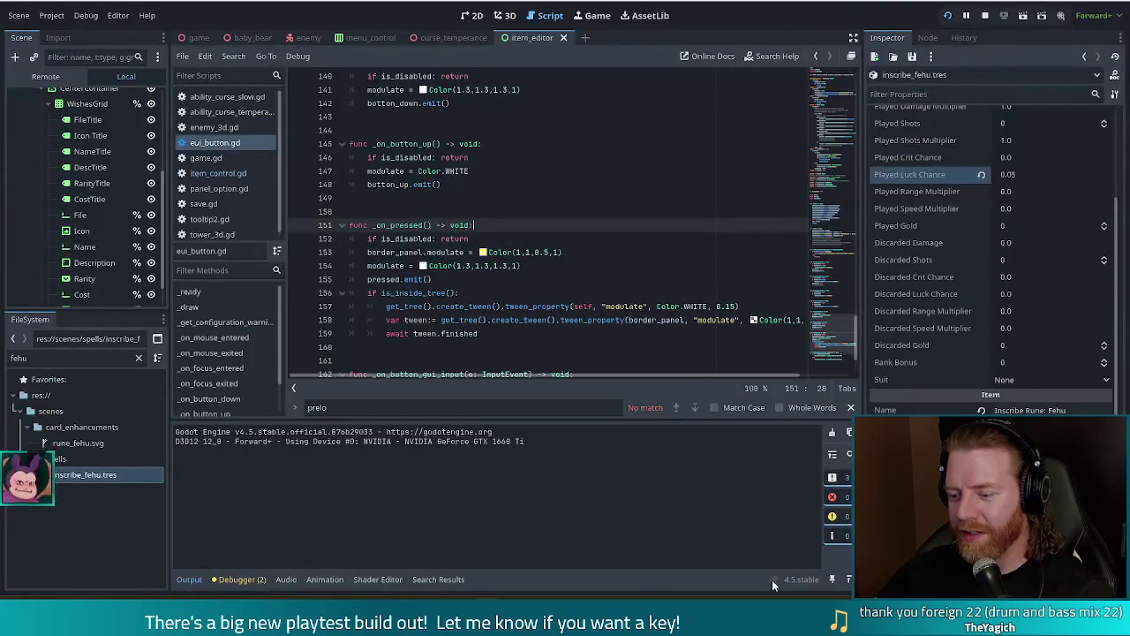
Add the gamblers_fallacy wish through the game's debug console.
click(722, 596)
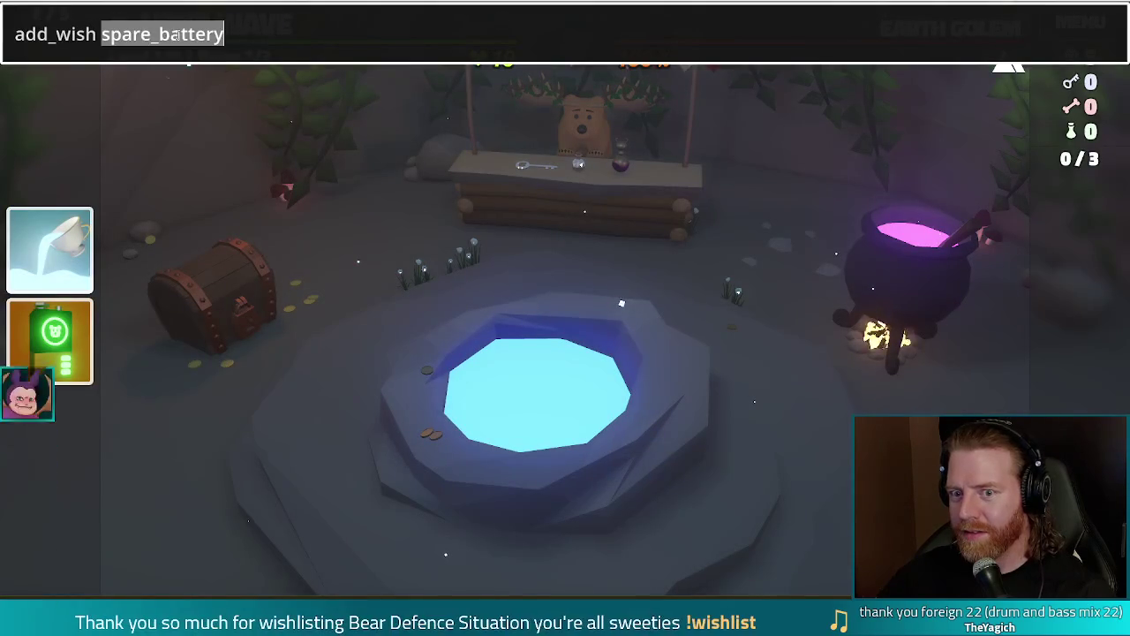
text(gamblers_fallacy)
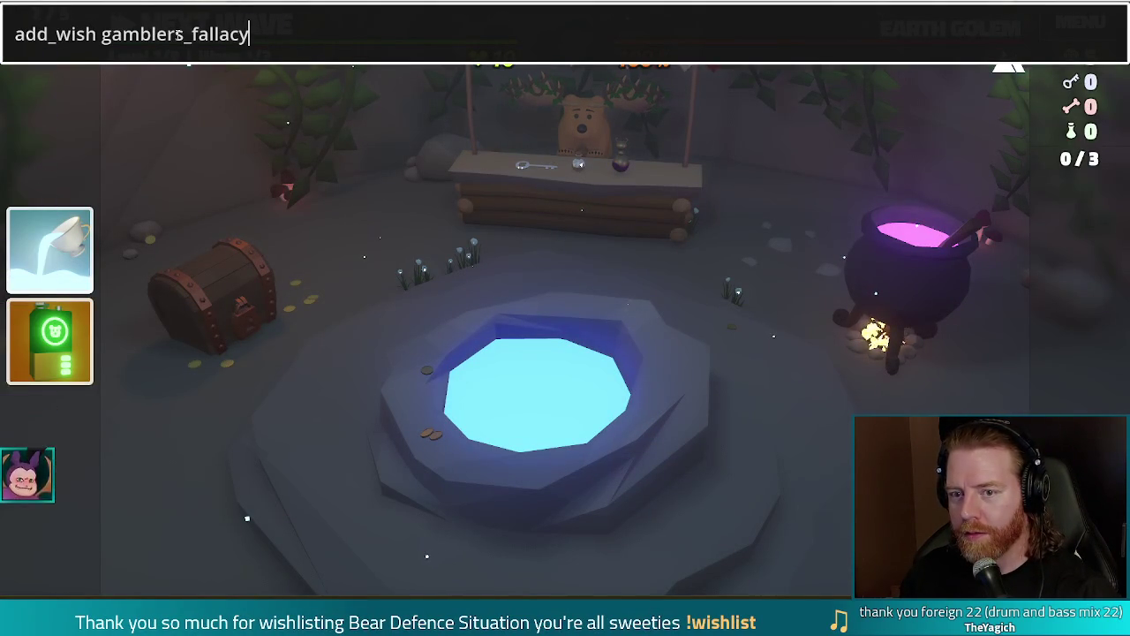
key(Return)
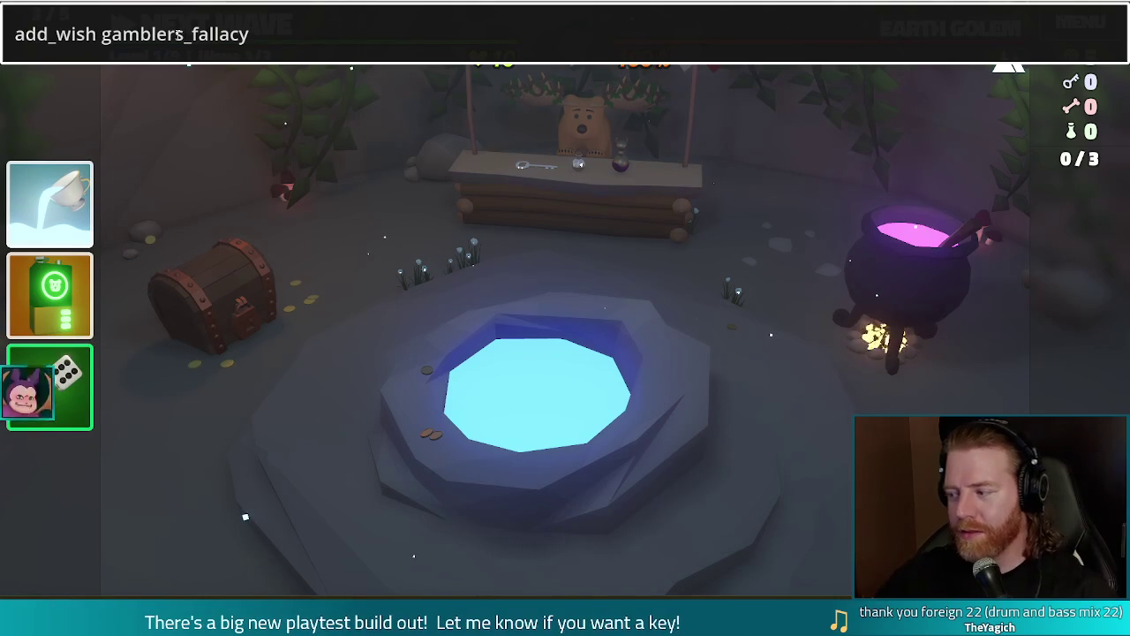
Replace the console's wish name with 'first' and run it to add the medal wish.
double_click(177, 33)
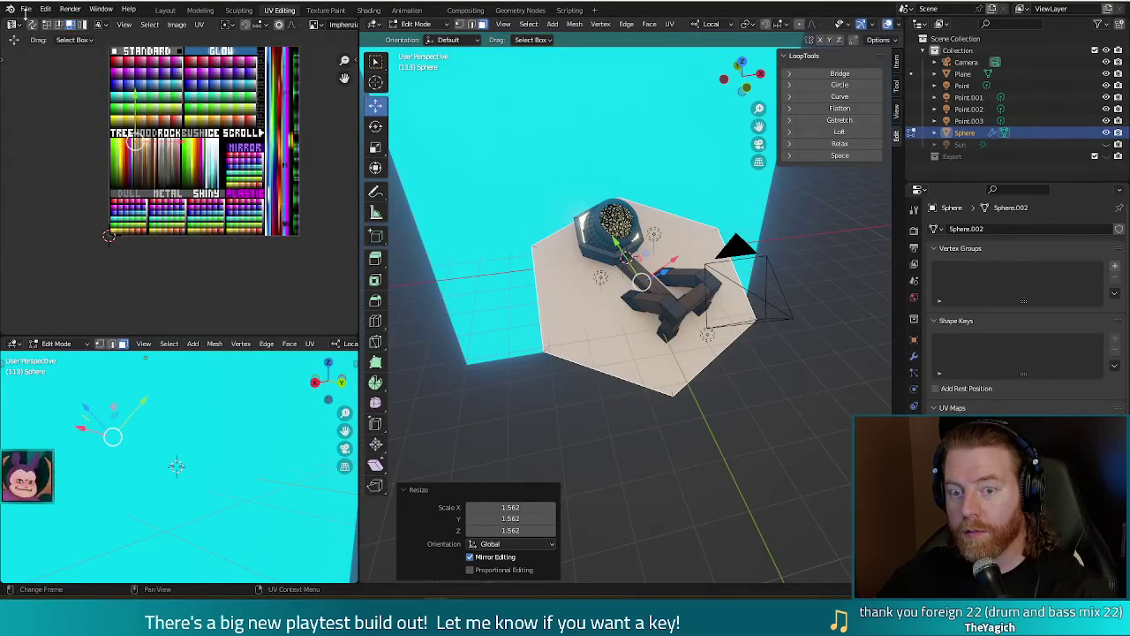
click(31, 10)
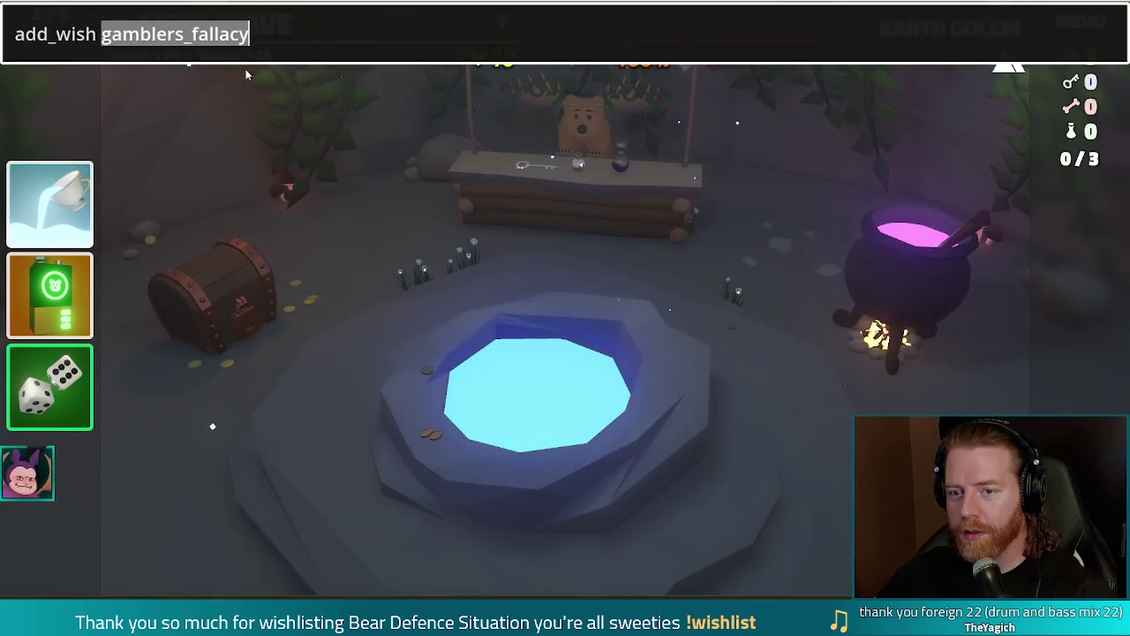
text(first)
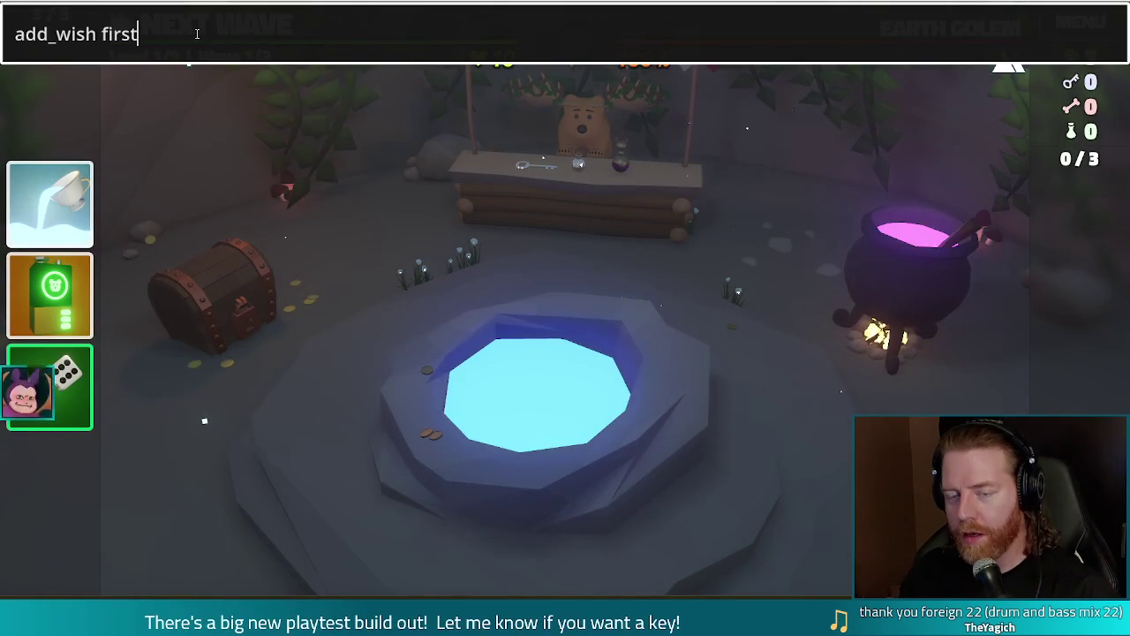
key(Return)
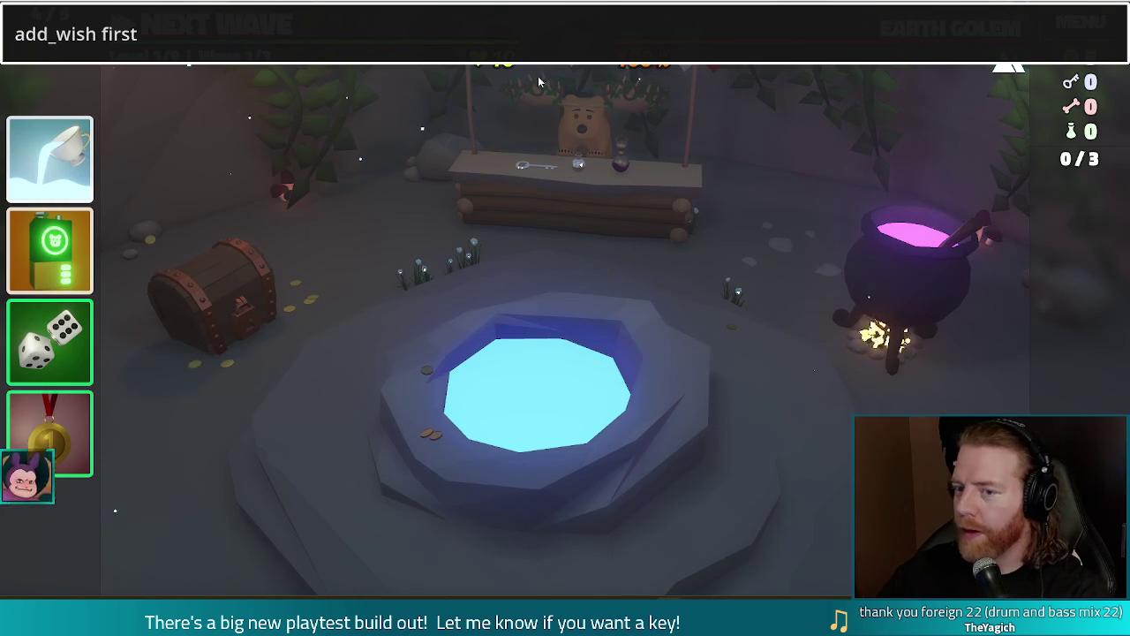
Close the debug console to reveal the HUD's four wishes, then Alt+Tab to Blender.
key(Return)
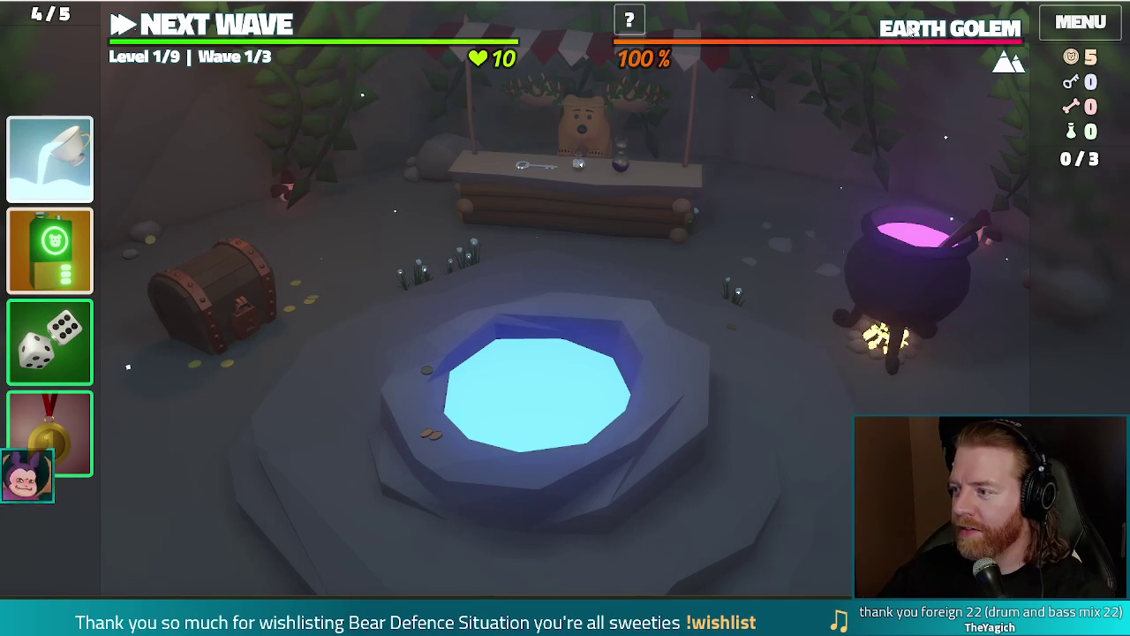
key(alt+Tab)
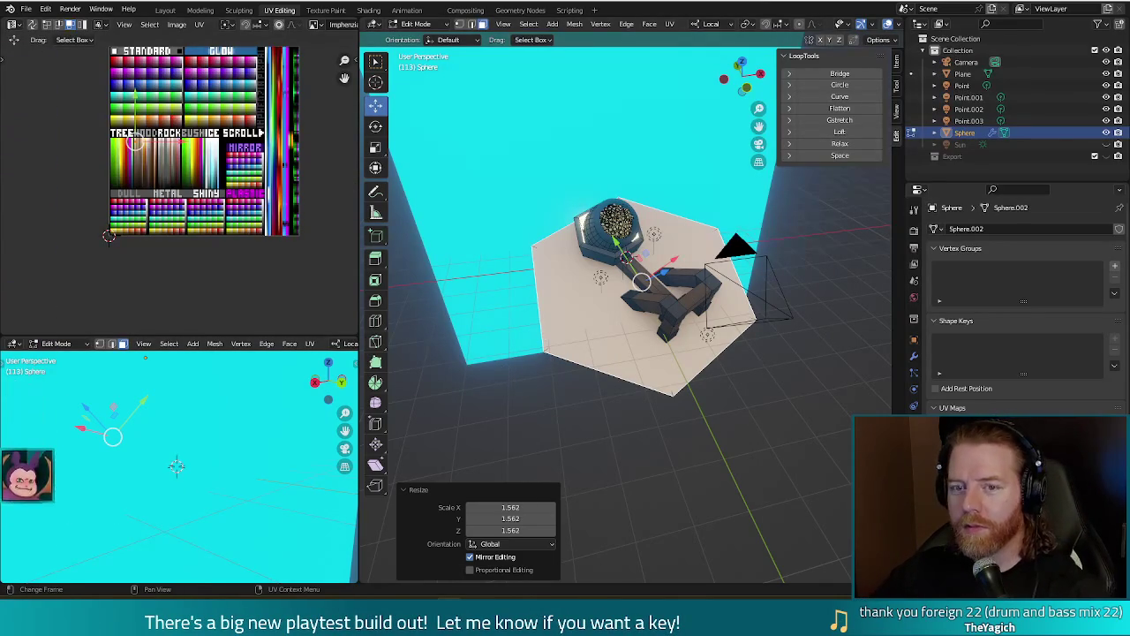
Orbit the coin-pot diorama to see another side and open File > Open Recent.
mouse_move(537, 339)
middle_down()
mouse_move(548, 351)
mouse_move(491, 330)
middle_up()
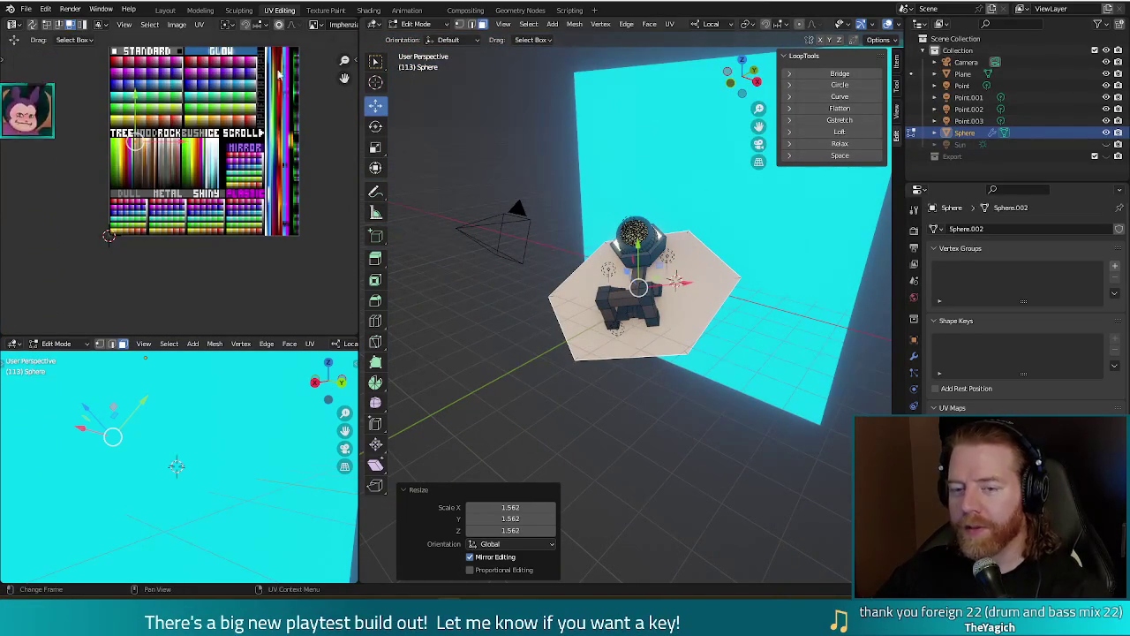
click(27, 8)
mouse_move(54, 45)
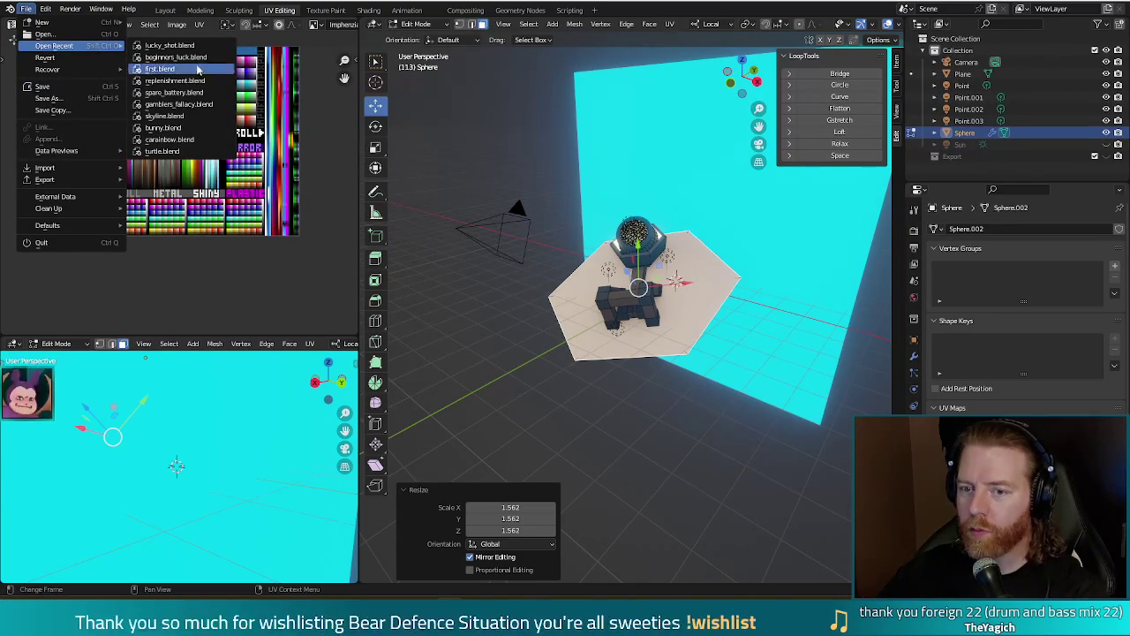
Open first.blend from recent files and select its red background plane.
click(186, 69)
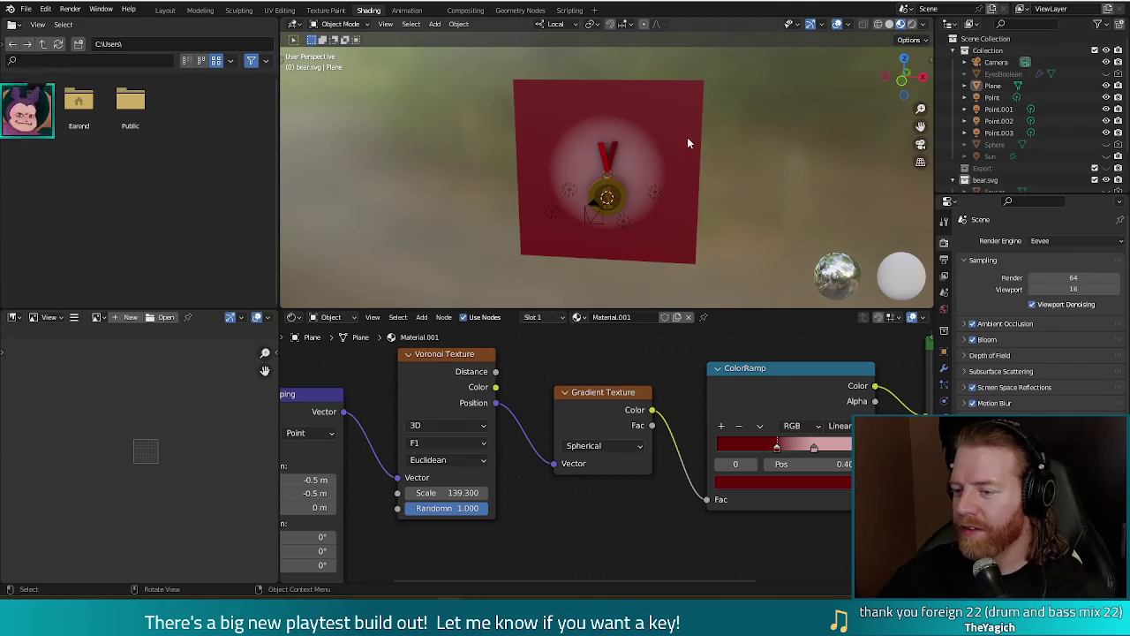
click(675, 156)
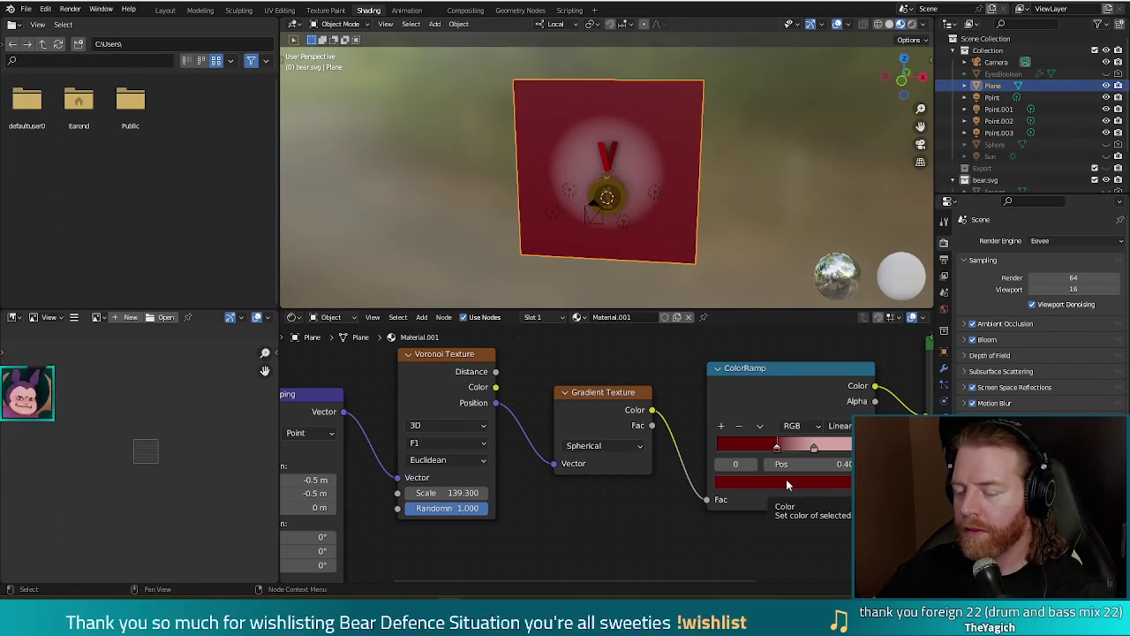
Darken the ColorRamp's dark-red stop at 0.40 to Value 0.048 (Hue 0.996, Saturation 1.000).
click(814, 448)
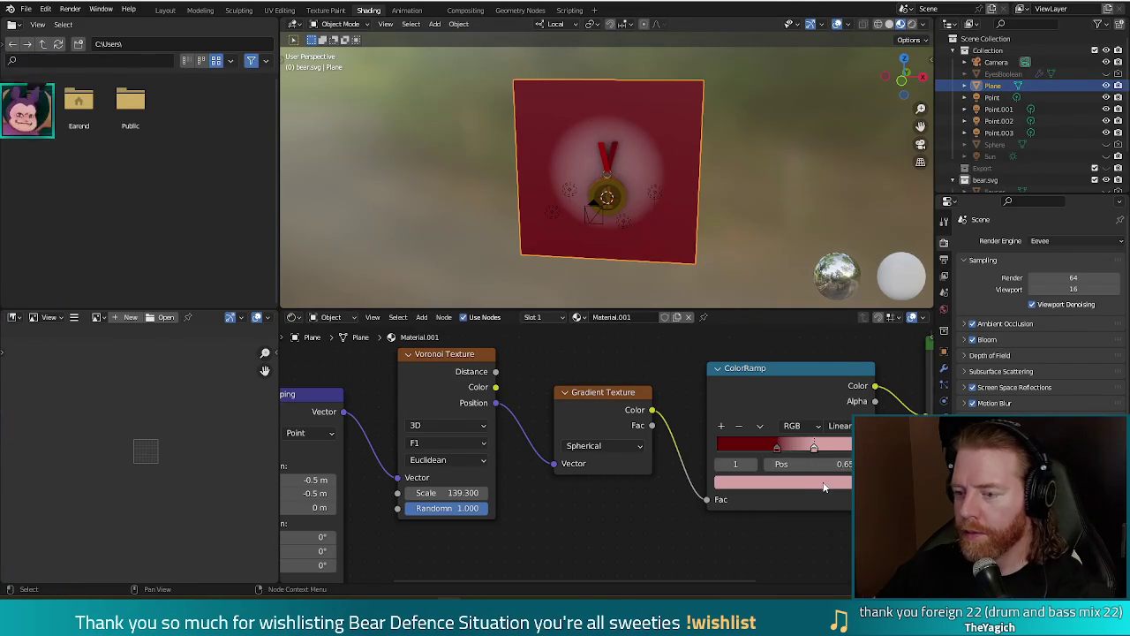
click(823, 487)
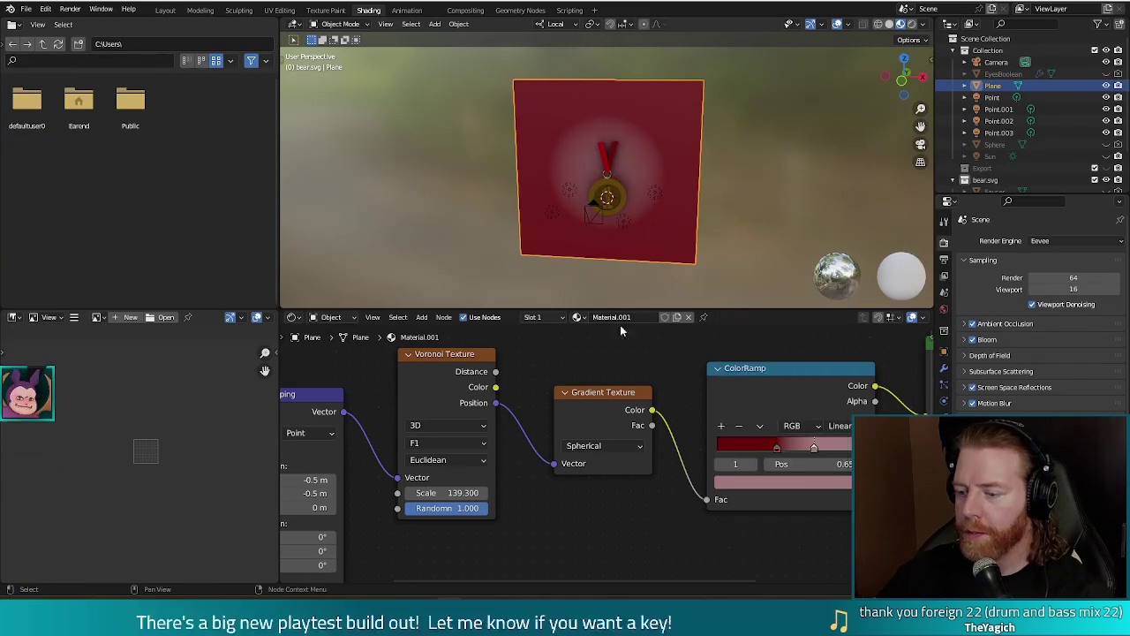
click(777, 450)
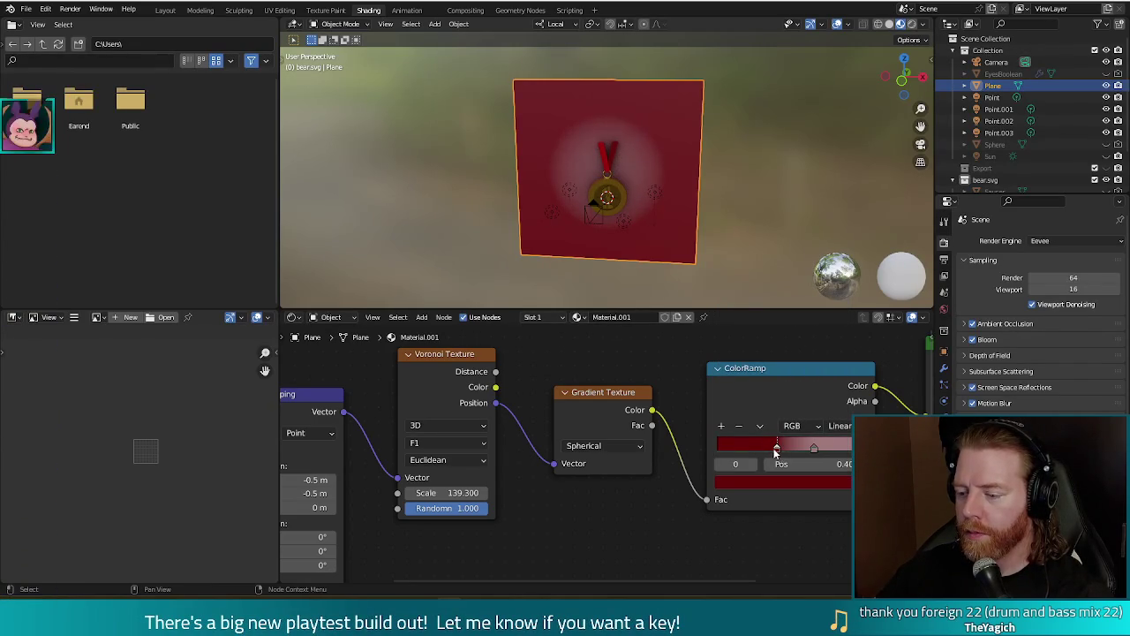
click(804, 486)
drag(835, 344, 836, 361)
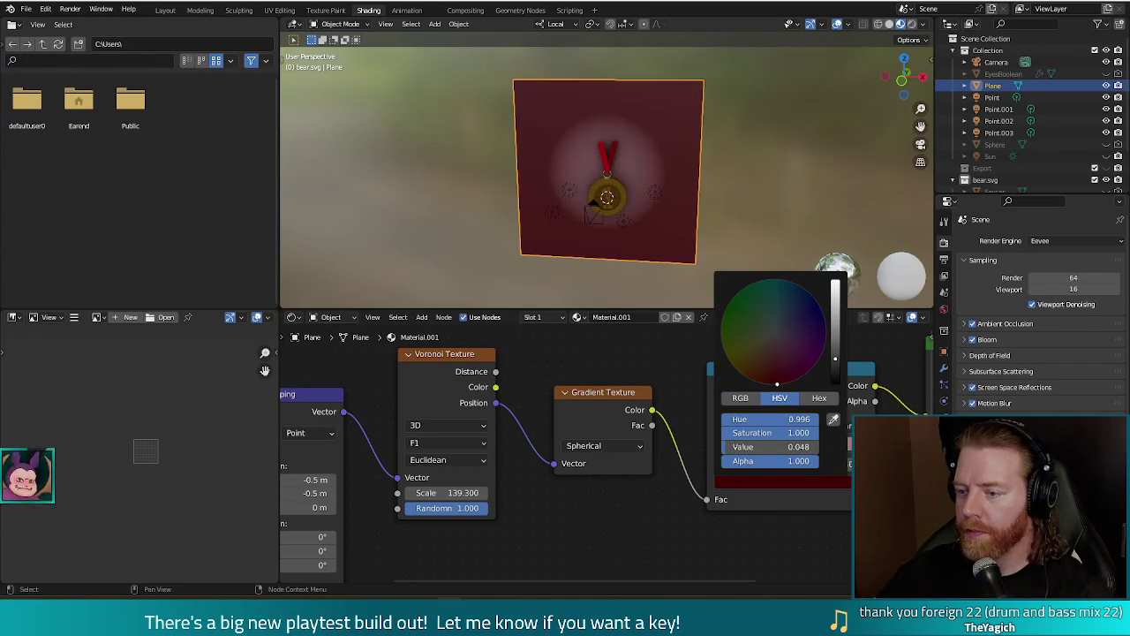